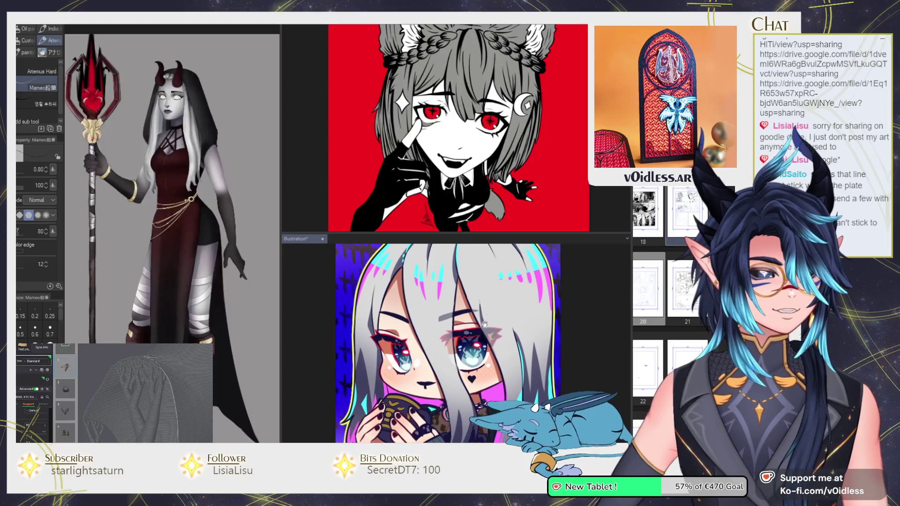
Step: Tilt the wolf-eared girl artwork and frame the whole horned figure in view
left_click_drag(469, 141, 543, 177)
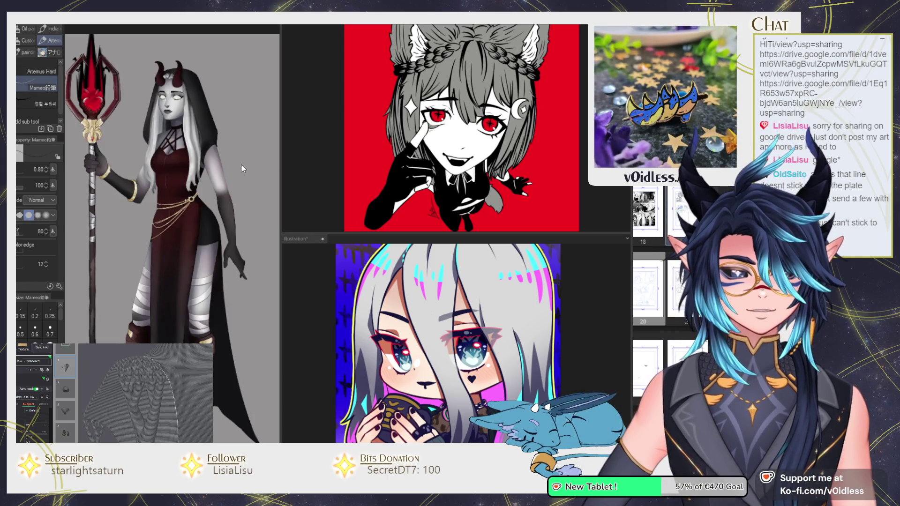
scroll(218, 149, "down", 1)
scroll(217, 149, "down", 1)
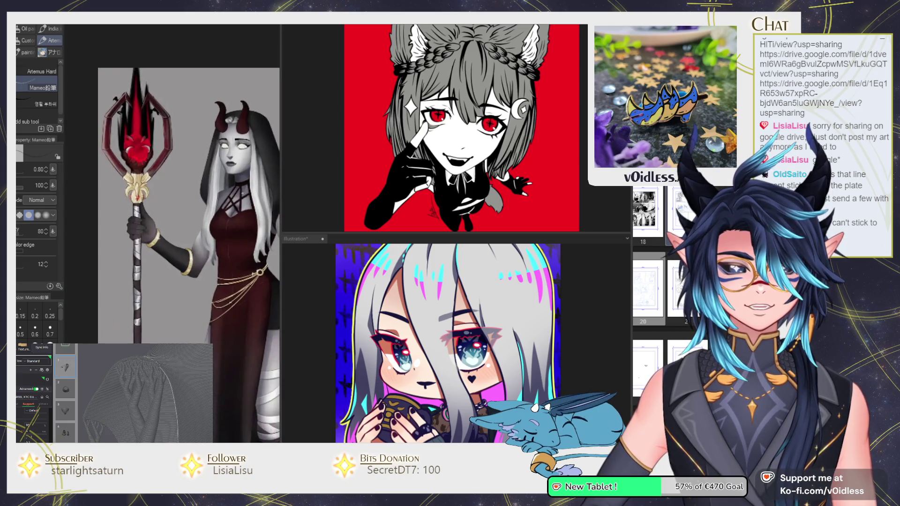
left_click_drag(216, 225, 240, 237)
Step: Check the back-view artwork, then reposition the front-view figure and the chibi illustration
key("ctrl+Tab")
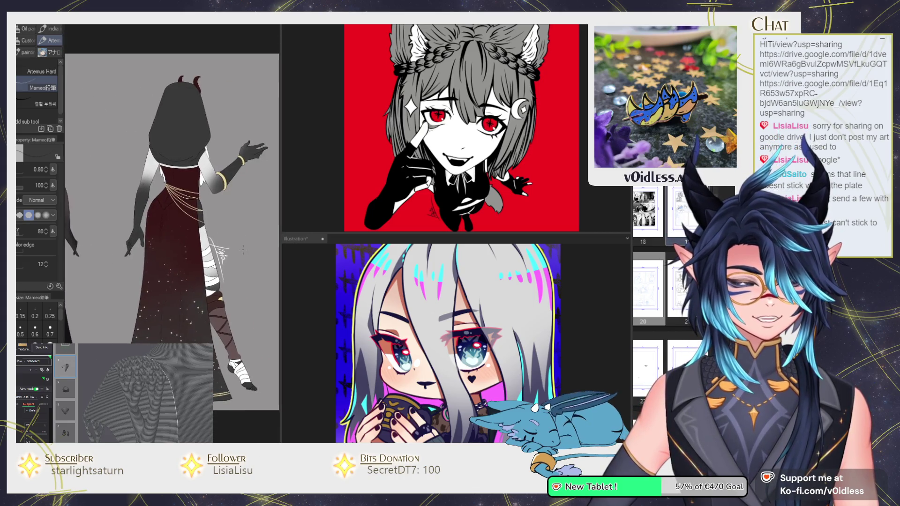
scroll(242, 249, "up", 1)
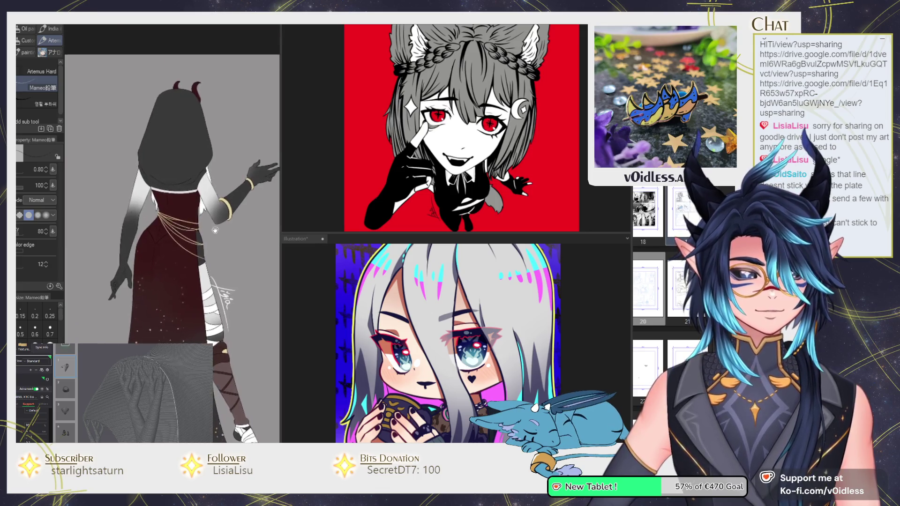
key("ctrl+Tab")
left_click_drag(202, 195, 198, 192)
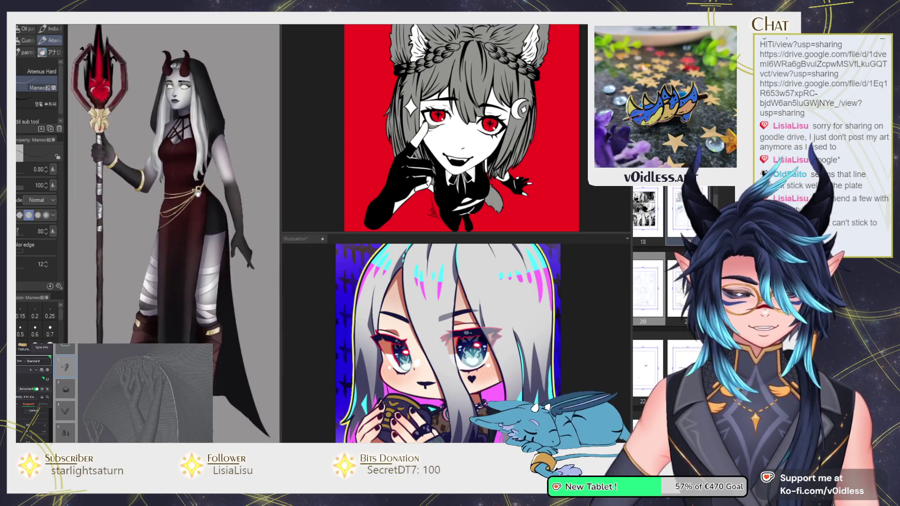
left_click_drag(396, 341, 390, 331)
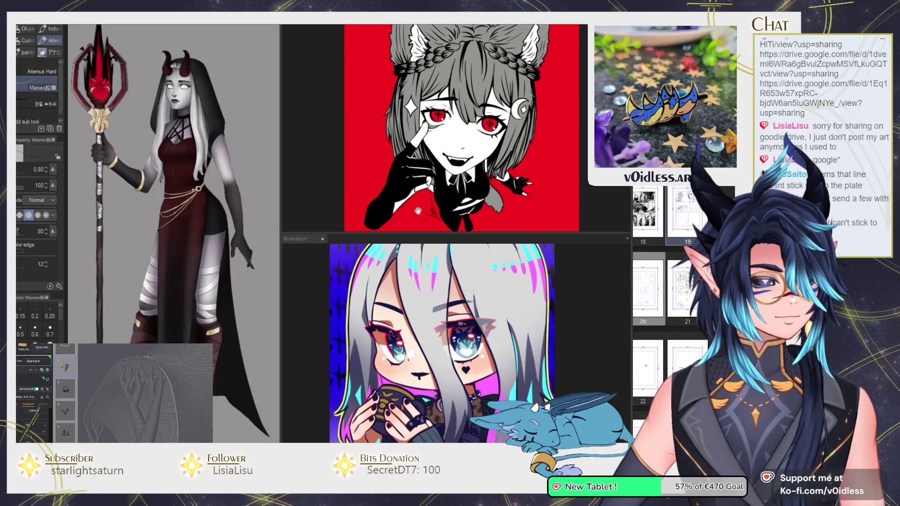
left_click_drag(389, 232, 389, 212)
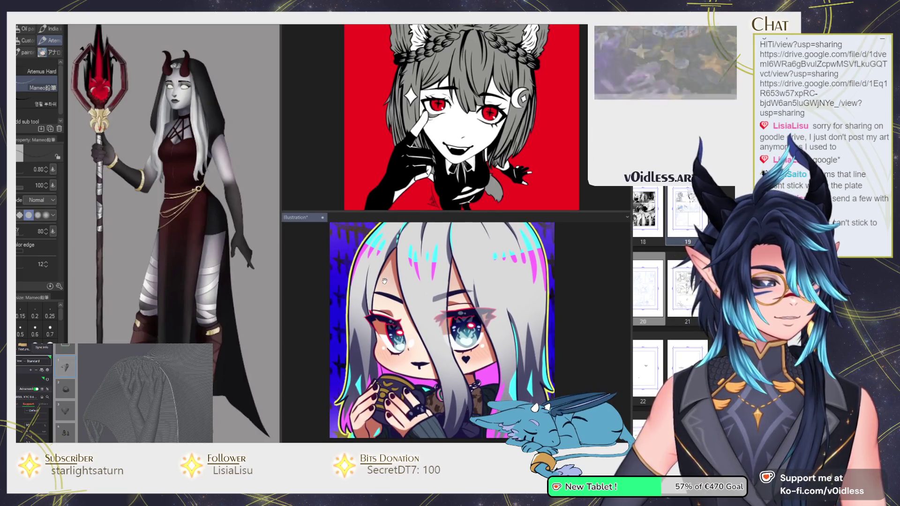
left_click_drag(483, 326, 521, 320)
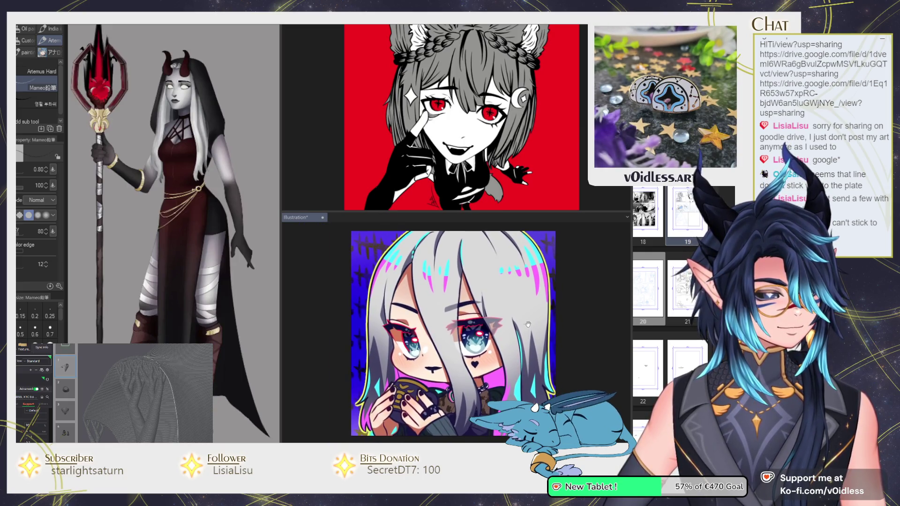
scroll(521, 321, "up", 1)
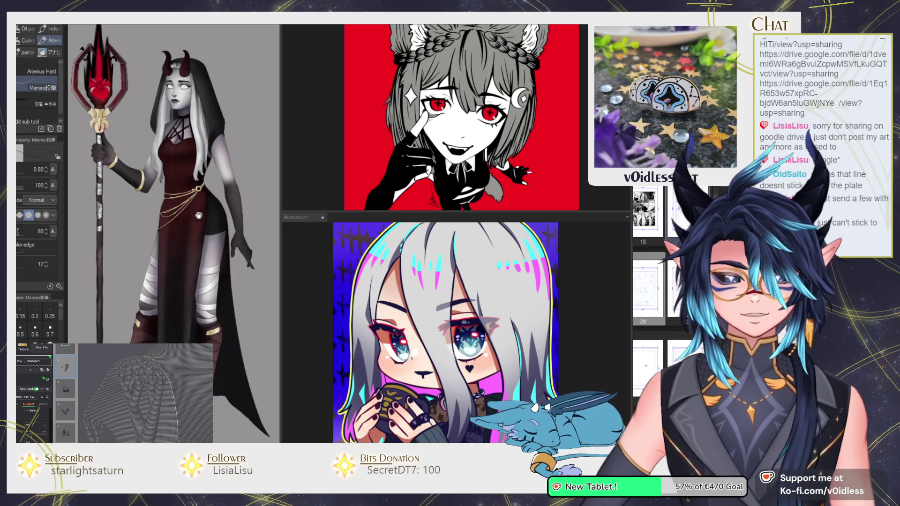
left_click_drag(187, 201, 197, 204)
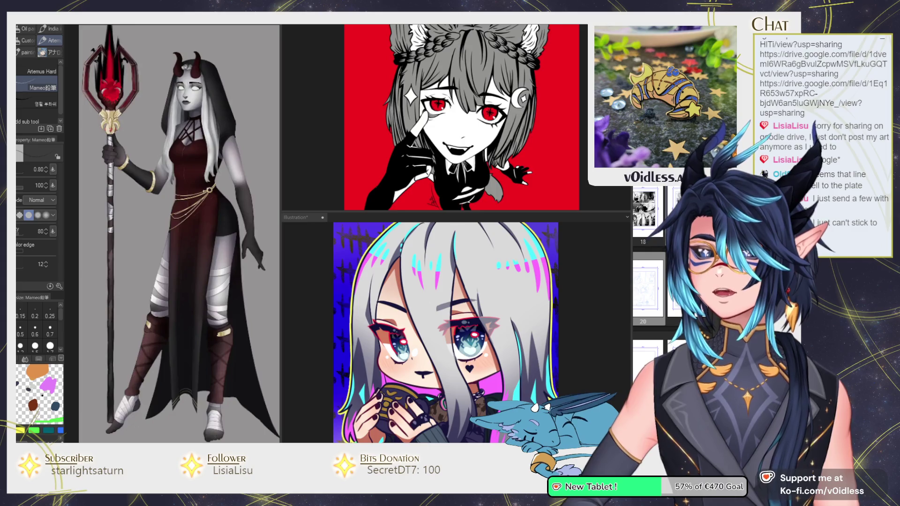
Step: Zoom and pan across to the back view, then drag the divider to enlarge the reference window
scroll(184, 286, "up", 3)
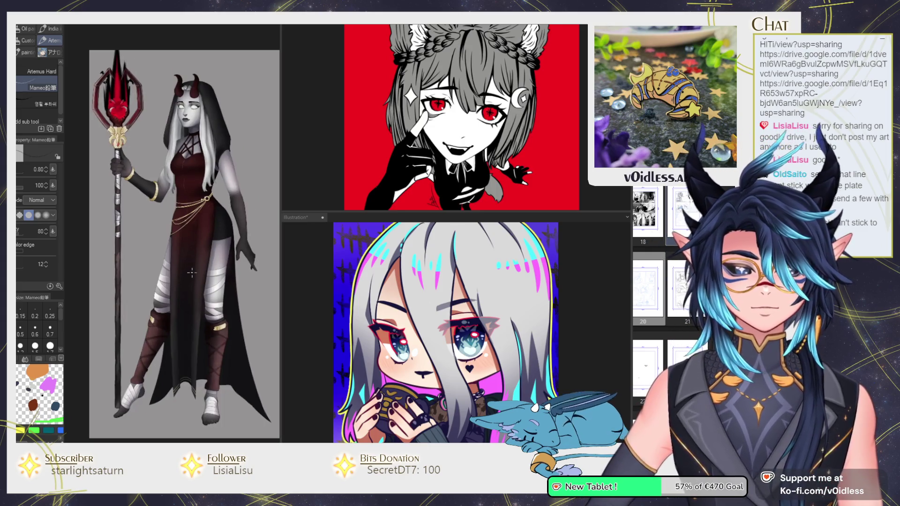
scroll(198, 181, "up", 2)
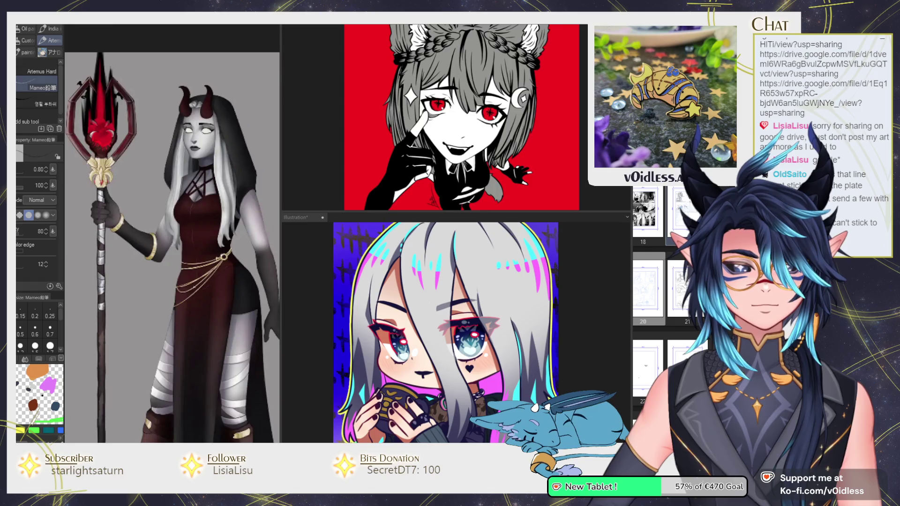
scroll(178, 263, "down", 3)
mouse_move(262, 263)
left_mouse_down()
mouse_move(178, 264)
mouse_move(217, 248)
left_mouse_up()
scroll(177, 263, "up", 3)
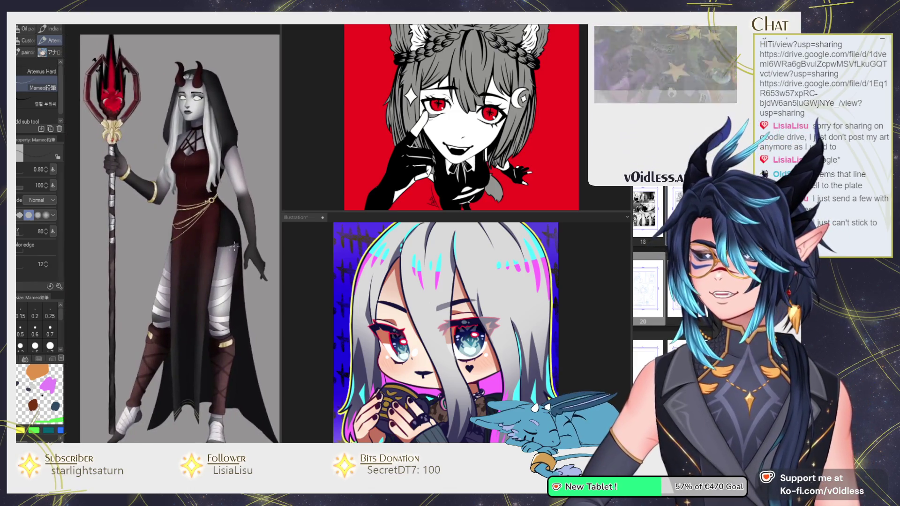
mouse_move(282, 236)
left_mouse_down()
mouse_move(360, 237)
mouse_move(277, 259)
left_mouse_up()
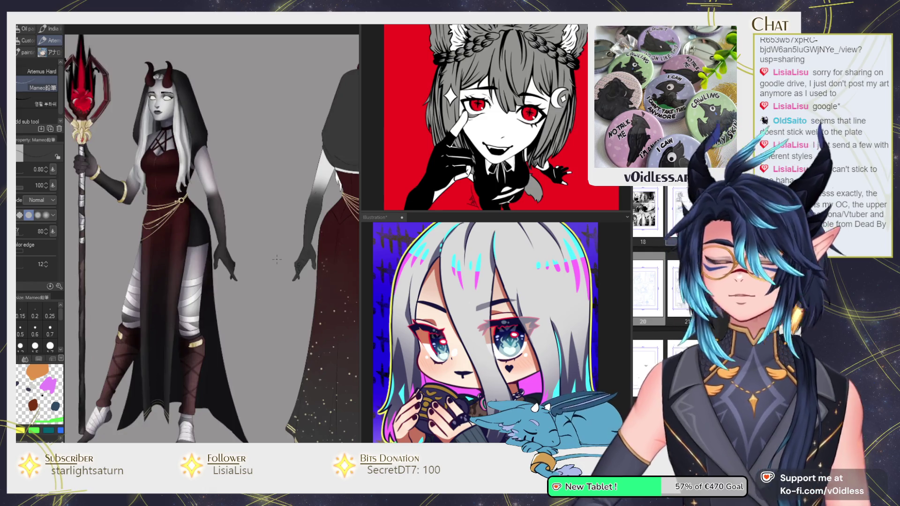
scroll(560, 315, "down", 3)
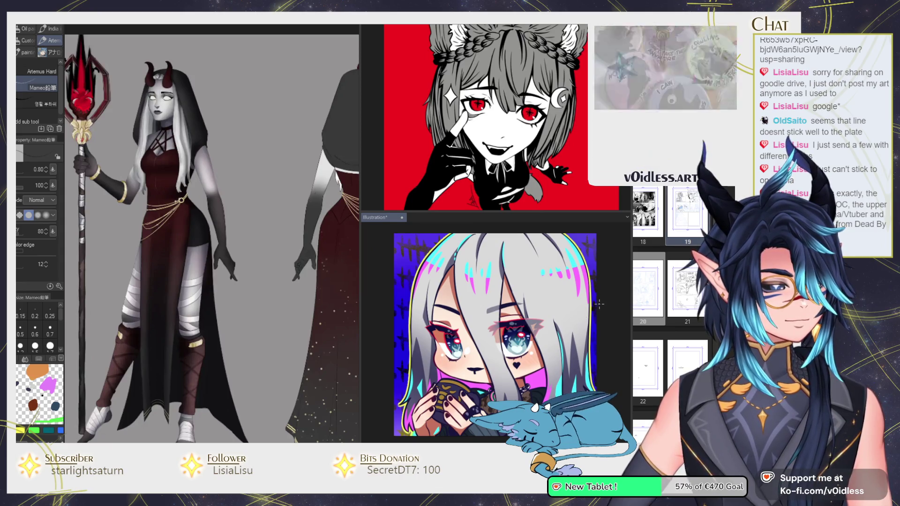
left_click_drag(588, 306, 587, 306)
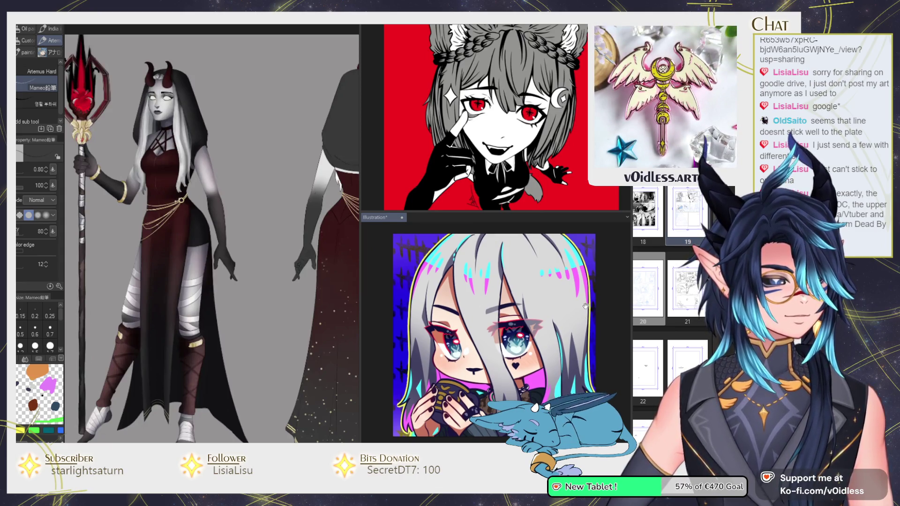
mouse_move(269, 276)
left_mouse_down()
mouse_move(295, 277)
mouse_move(256, 271)
left_mouse_up()
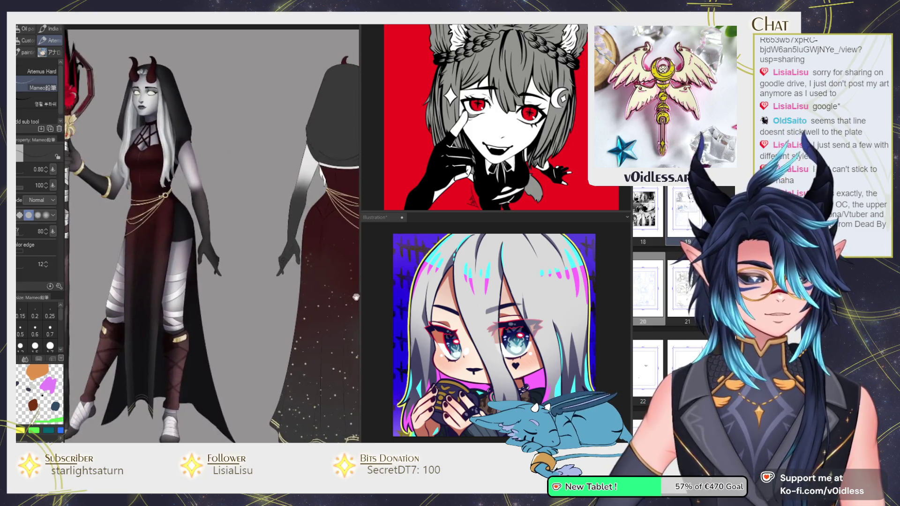
scroll(521, 328, "up", 2)
scroll(524, 337, "up", 1)
scroll(527, 346, "up", 1)
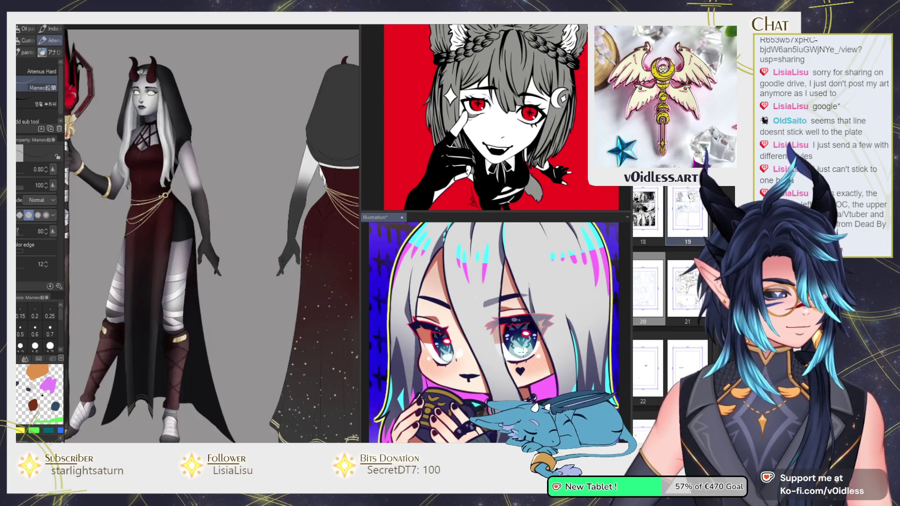
scroll(532, 354, "up", 1)
scroll(529, 351, "down", 1)
scroll(526, 346, "down", 1)
scroll(523, 341, "down", 1)
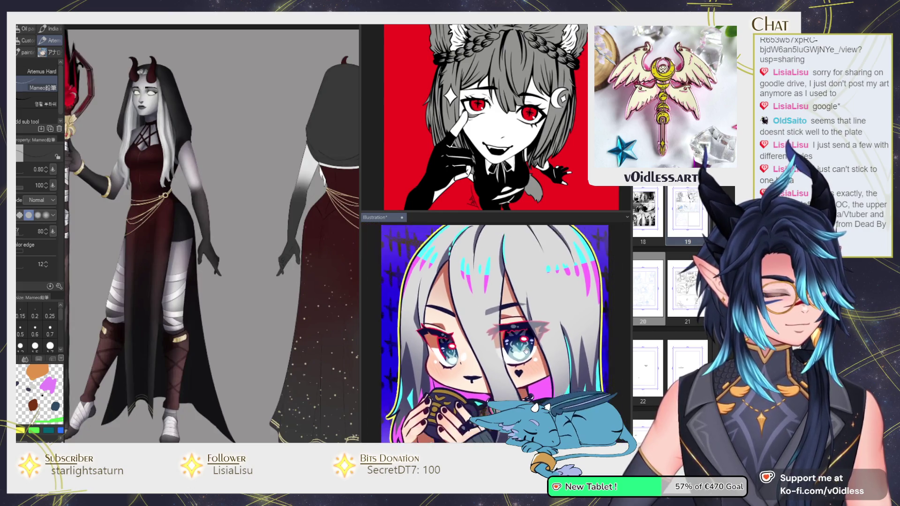
scroll(520, 336, "down", 1)
scroll(520, 334, "up", 1)
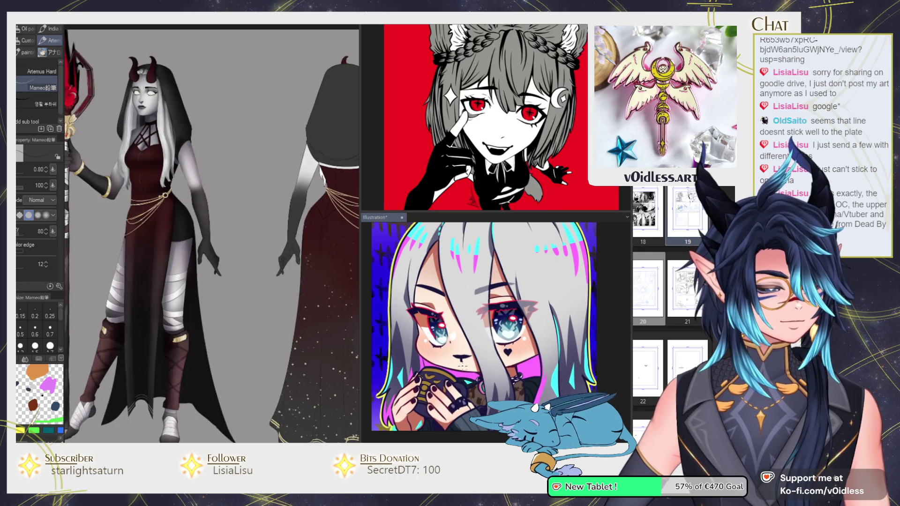
scroll(544, 336, "up", 1)
scroll(537, 313, "down", 1)
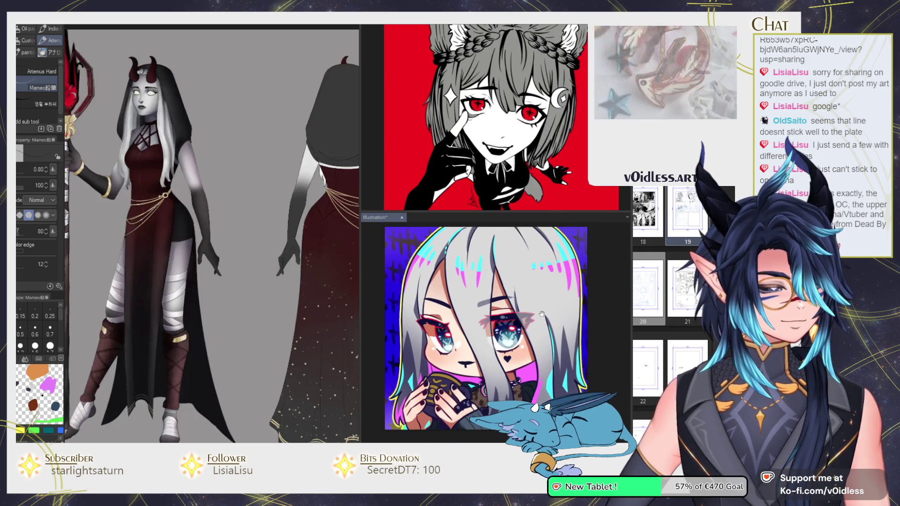
left_click_drag(174, 247, 229, 247)
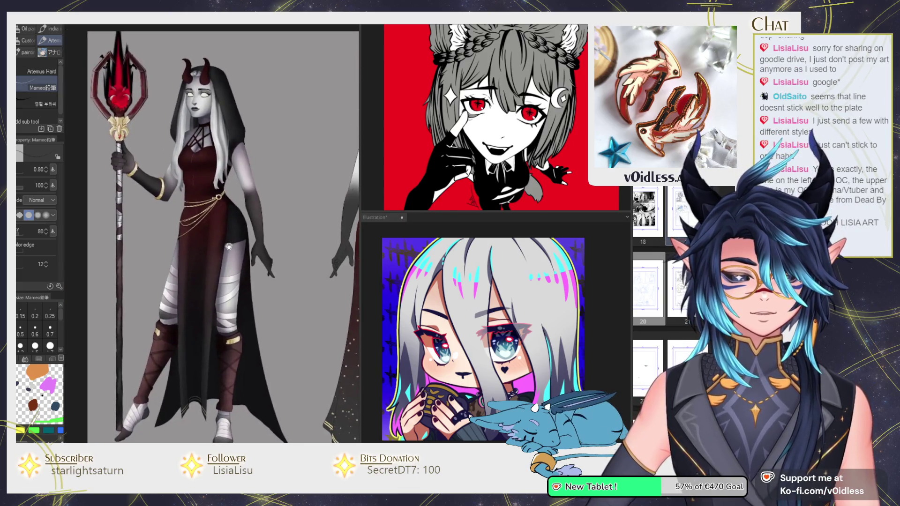
scroll(234, 241, "right", 5)
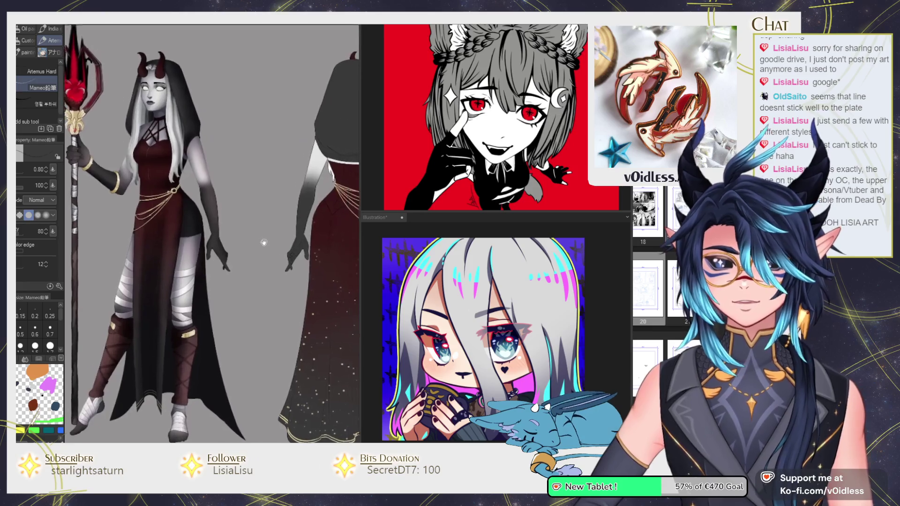
left_click_drag(264, 243, 345, 244)
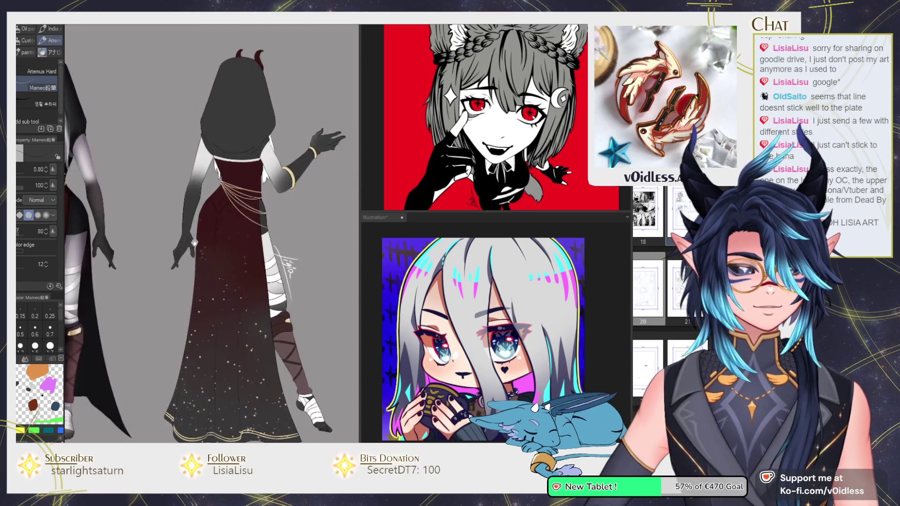
scroll(252, 220, "up", 4)
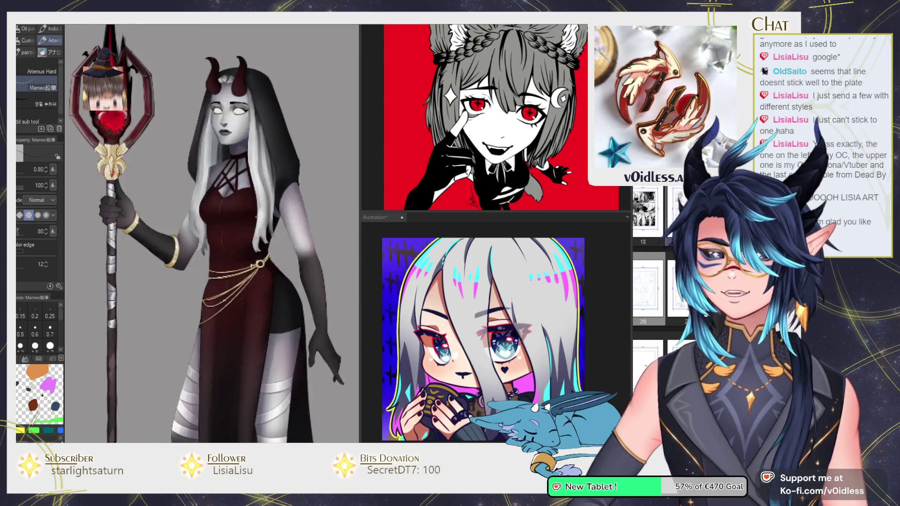
scroll(256, 217, "down", 2)
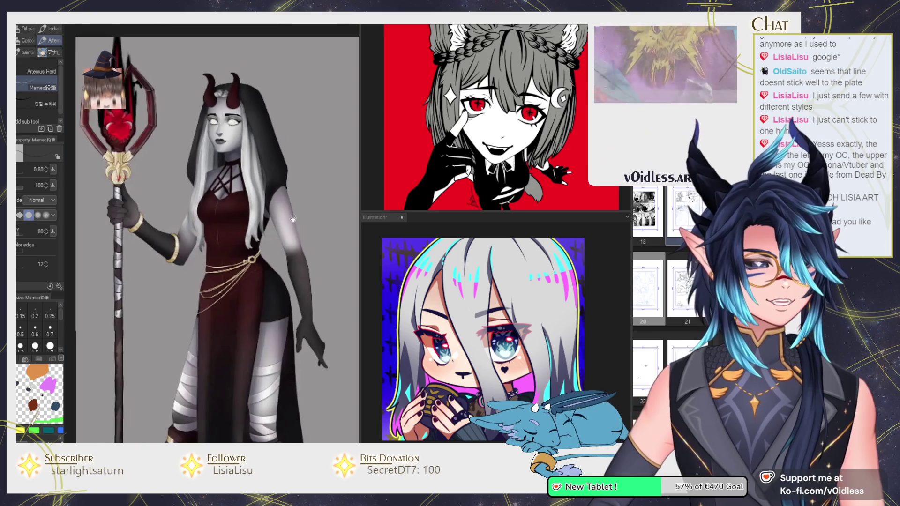
scroll(542, 161, "up", 1)
scroll(542, 162, "up", 1)
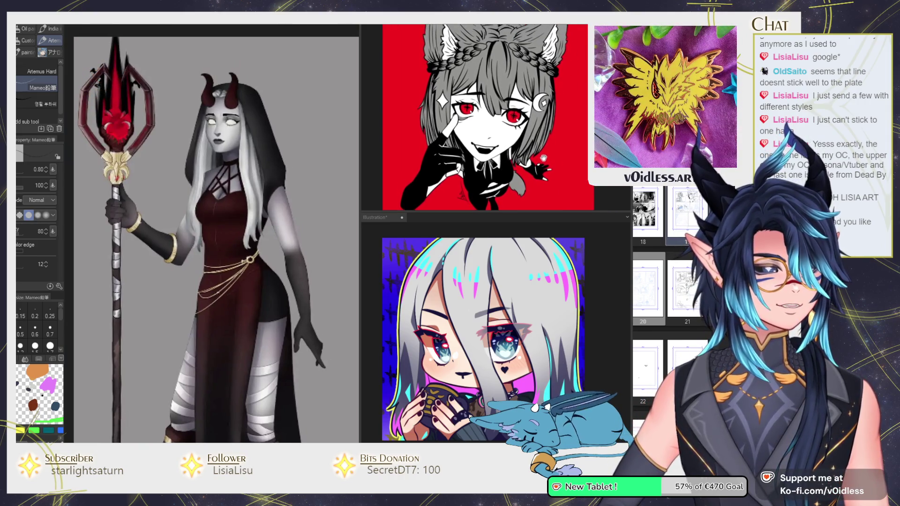
scroll(542, 162, "up", 1)
scroll(507, 134, "up", 1)
scroll(507, 134, "up", 1)
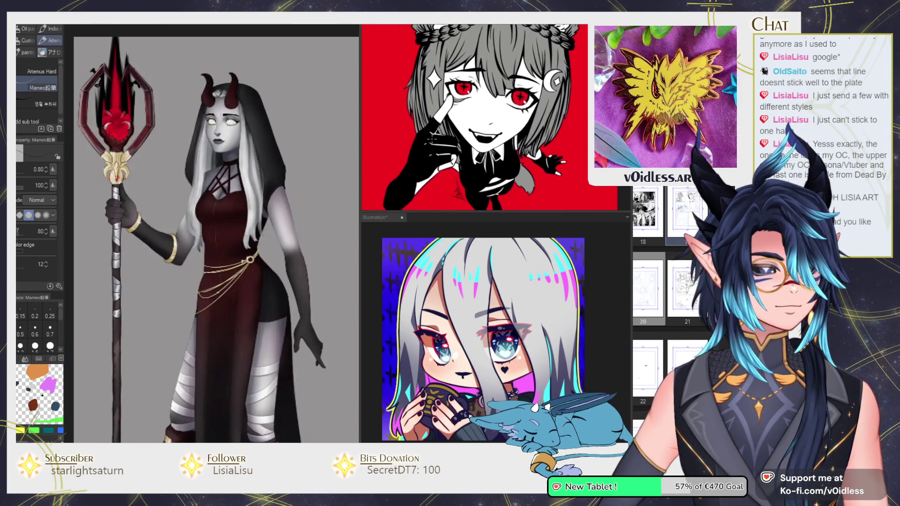
scroll(483, 136, "up", 1)
scroll(453, 137, "up", 1)
mouse_move(453, 136)
left_mouse_down()
mouse_move(522, 153)
mouse_move(513, 162)
mouse_move(546, 144)
mouse_move(549, 177)
mouse_move(525, 185)
left_mouse_up()
scroll(548, 176, "down", 3)
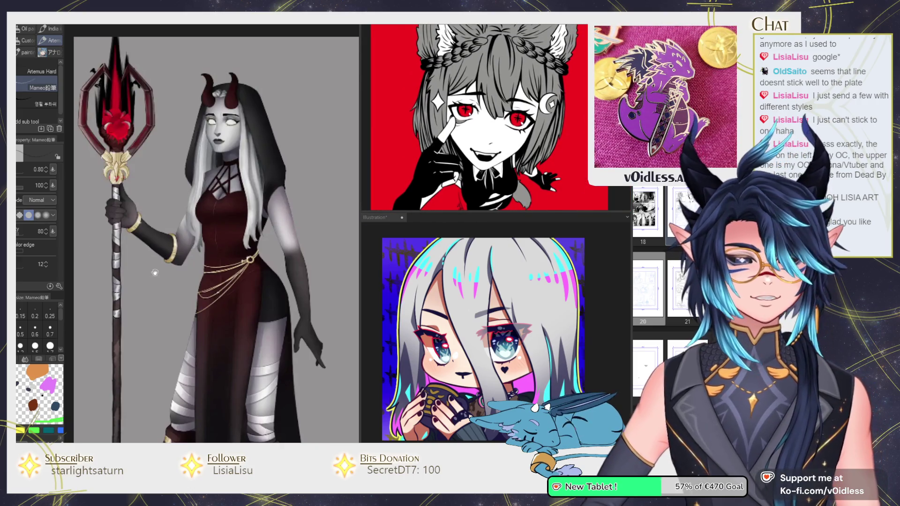
left_click_drag(158, 285, 161, 251)
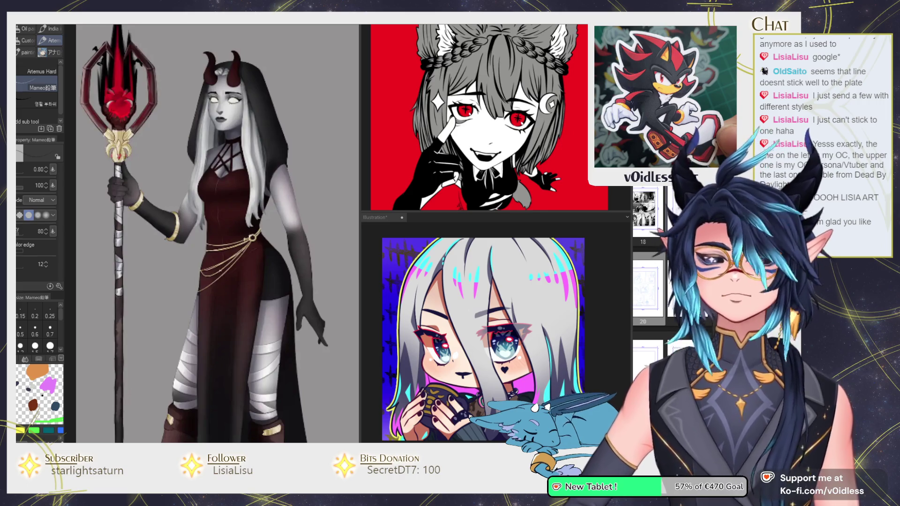
mouse_move(316, 265)
left_mouse_down()
mouse_move(317, 129)
mouse_move(310, 291)
mouse_move(309, 274)
left_mouse_up()
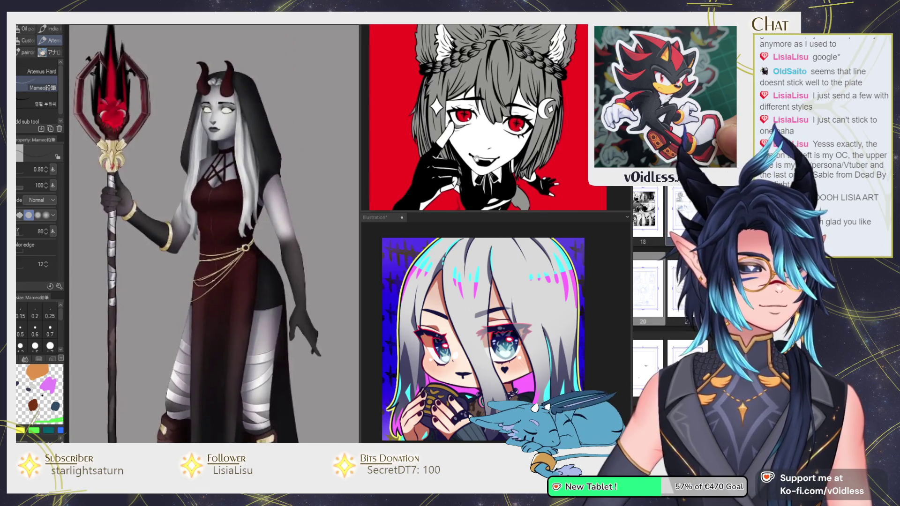
left_click_drag(507, 295, 507, 293)
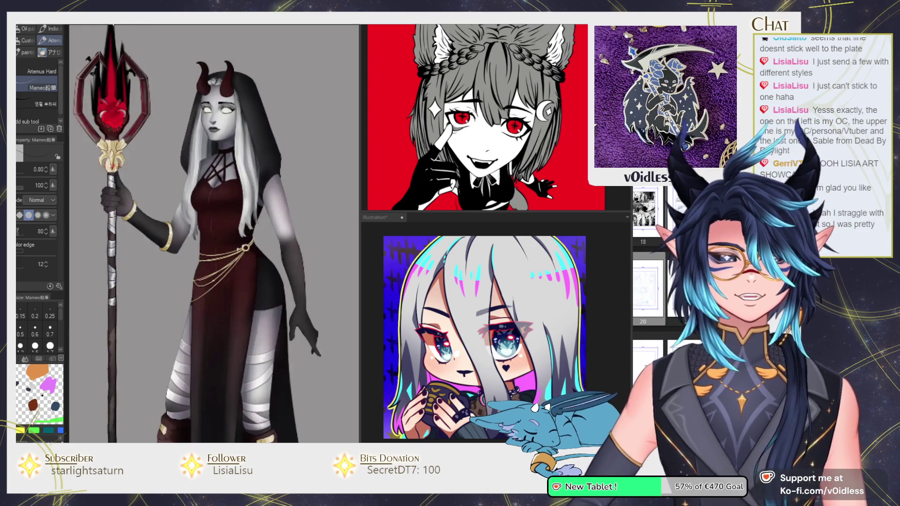
Step: Close the demon and chibi canvases, then zoom in on the elf's face on comic page 20
left_click(107, 25)
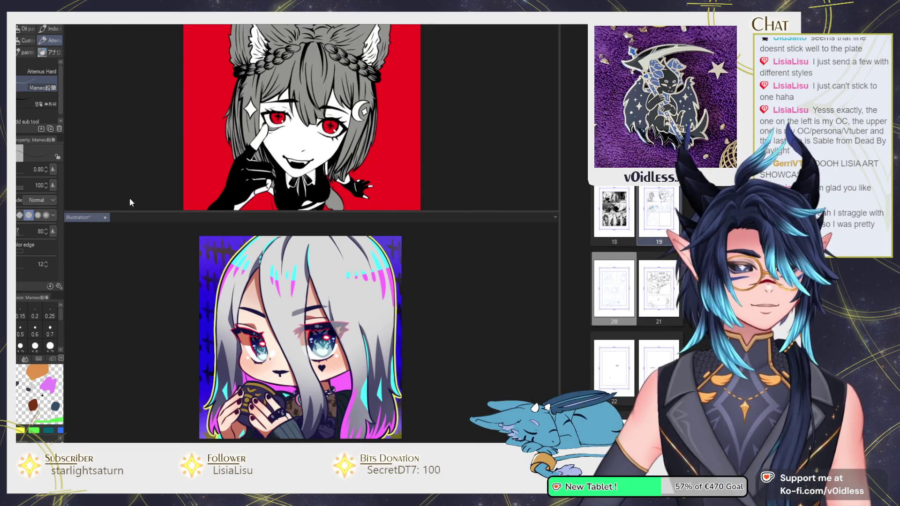
left_click(105, 218)
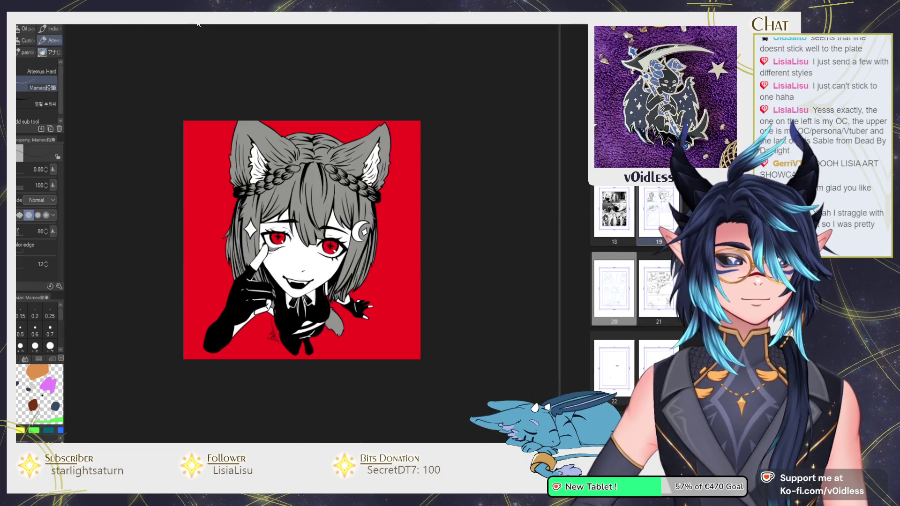
left_click(197, 24)
key("ctrl+Tab")
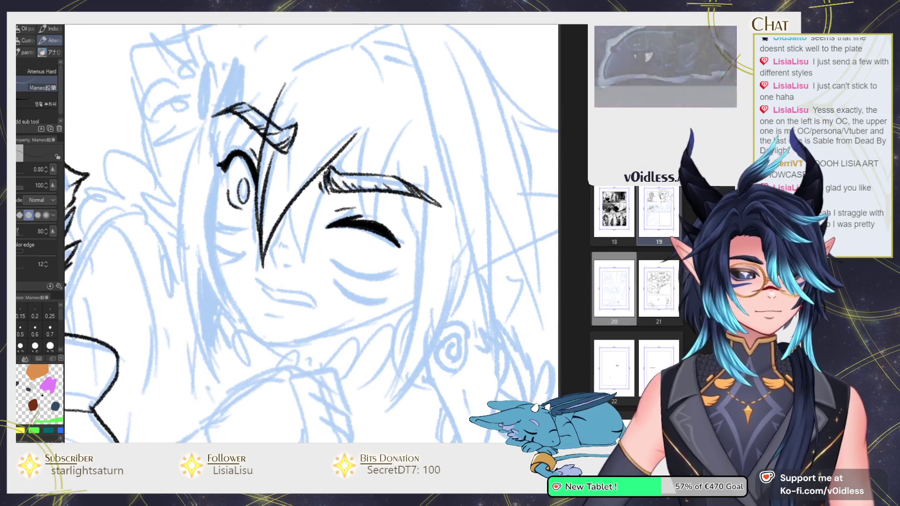
scroll(317, 214, "up", 2)
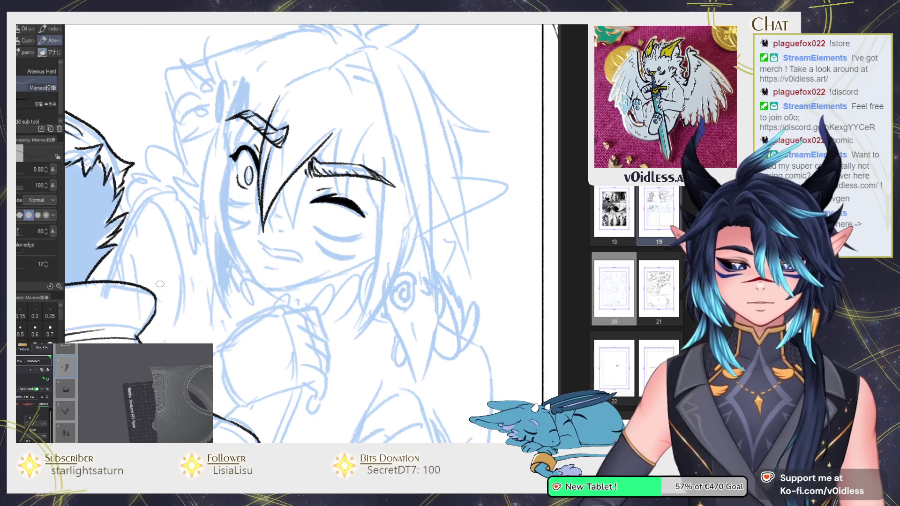
Step: Ink the left side of the face outline and extend it into the jawline
scroll(228, 191, "up", 3)
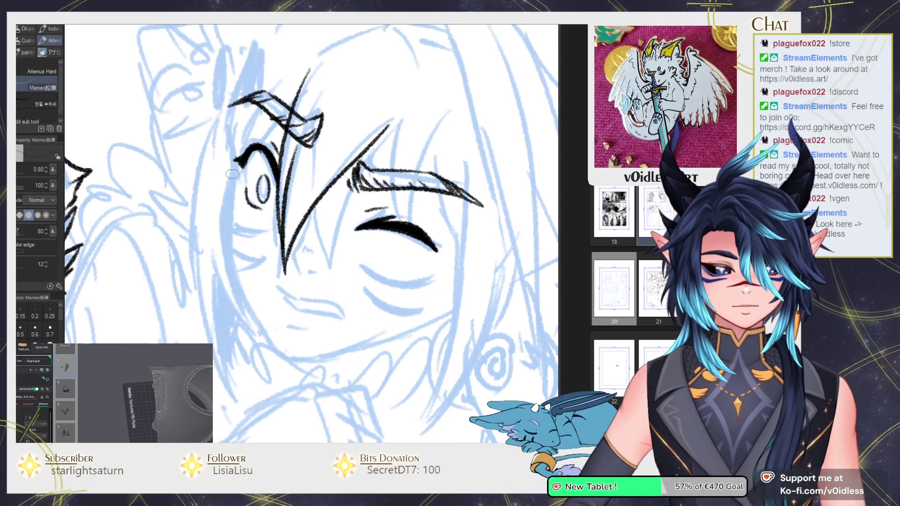
mouse_move(231, 204)
left_mouse_down()
mouse_move(236, 281)
mouse_move(284, 355)
left_mouse_up()
scroll(284, 328, "down", 2)
mouse_move(283, 310)
left_mouse_down()
mouse_move(417, 283)
mouse_move(470, 250)
left_mouse_up()
Step: Ink the mouth line and thicken the upper lip, undoing a stray corner stroke
left_click_drag(277, 242, 329, 256)
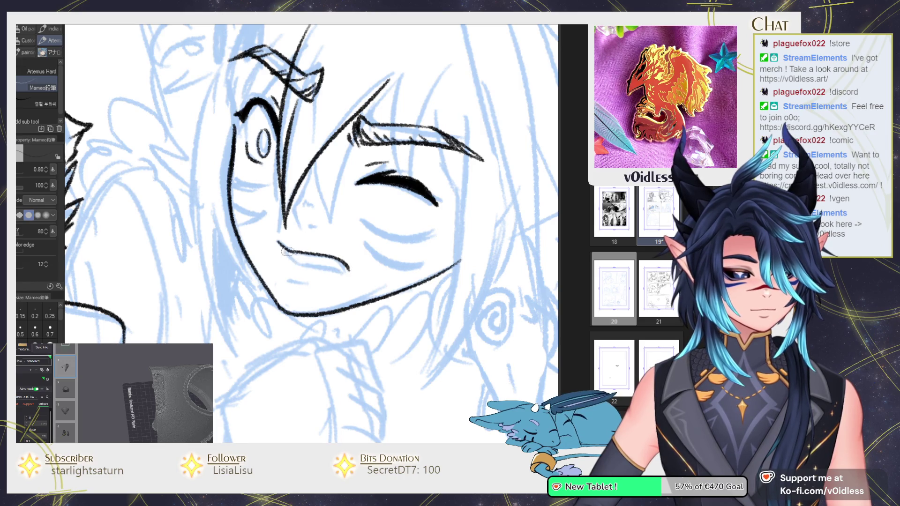
scroll(334, 268, "up", 1)
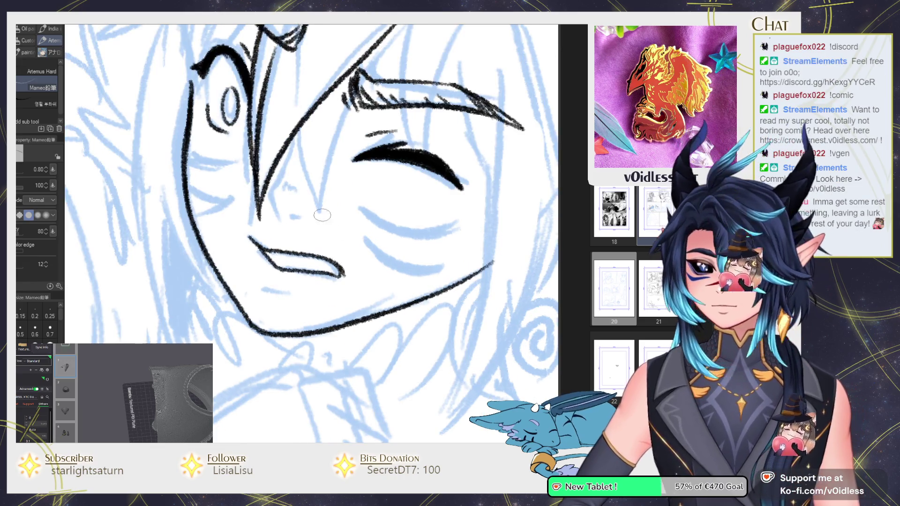
scroll(254, 217, "up", 1)
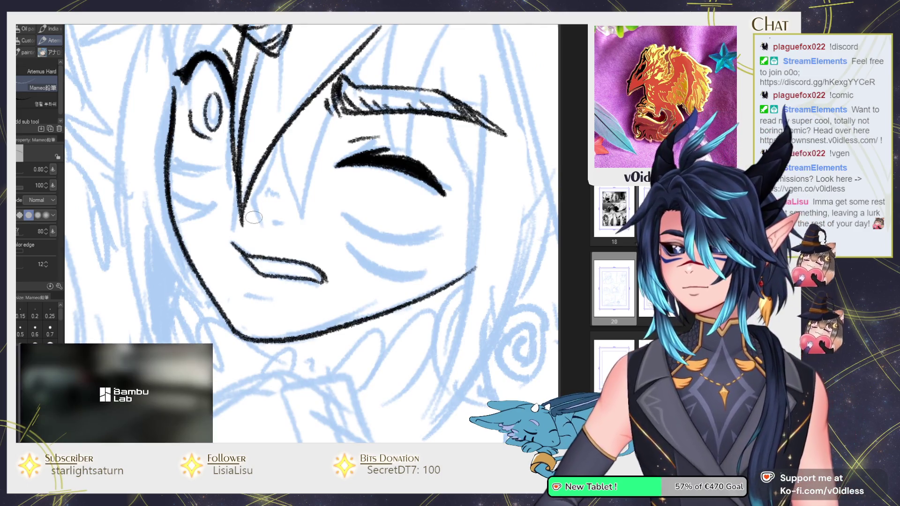
mouse_move(315, 251)
left_mouse_down()
mouse_move(330, 280)
mouse_move(324, 288)
mouse_move(261, 233)
mouse_move(173, 249)
mouse_move(190, 259)
mouse_move(302, 256)
left_mouse_up()
key("ctrl+z")
scroll(325, 267, "up", 3)
left_click_drag(234, 239, 323, 287)
scroll(253, 166, "down", 2)
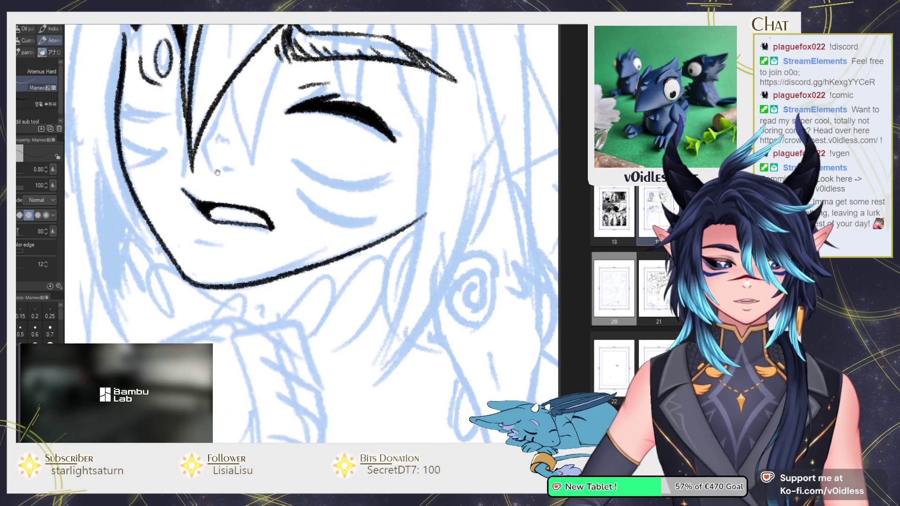
scroll(272, 188, "down", 1)
Step: Ink the line down the nose with hatching beside it
left_click_drag(273, 188, 297, 198)
left_click_drag(223, 247, 261, 260)
left_click_drag(303, 152, 288, 217)
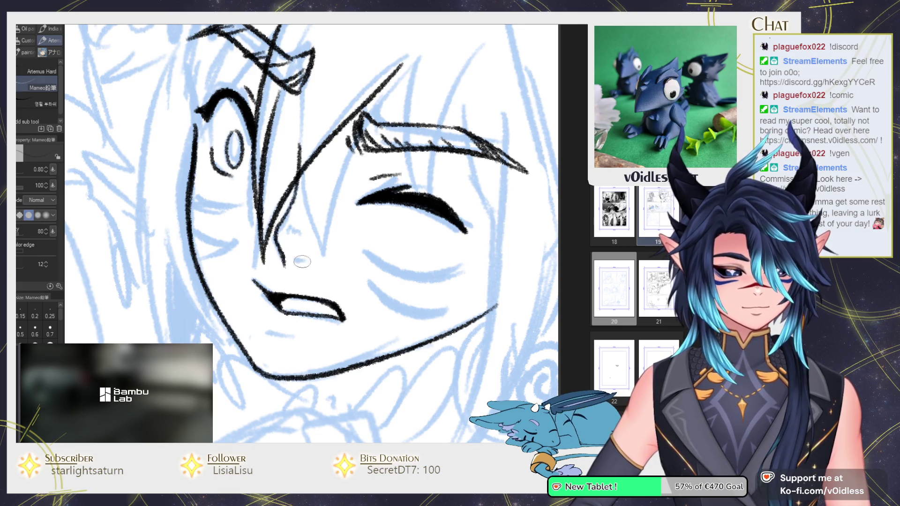
mouse_move(294, 211)
left_mouse_down()
mouse_move(287, 230)
mouse_move(298, 233)
left_mouse_up()
left_click_drag(277, 277, 280, 256)
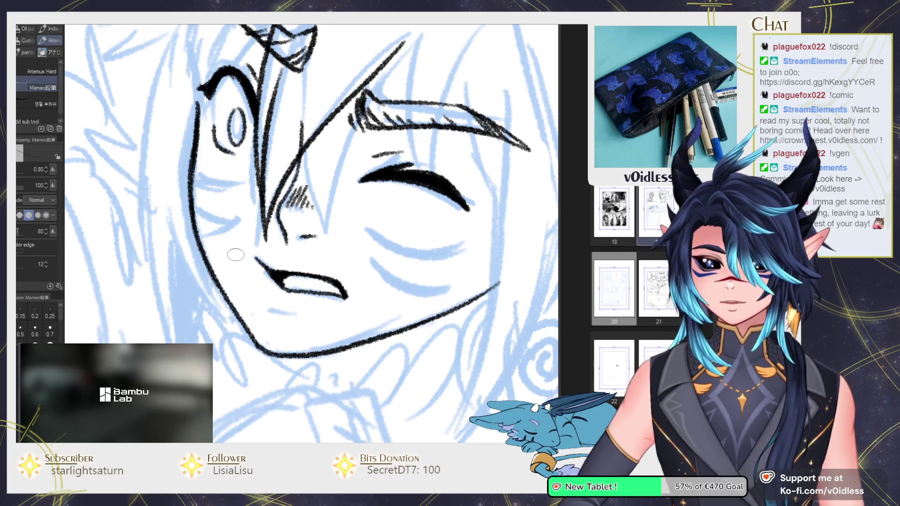
Step: Add lash marks on both eyes and a bold black mark under the eye
scroll(388, 264, "down", 2)
left_click_drag(388, 265, 394, 230)
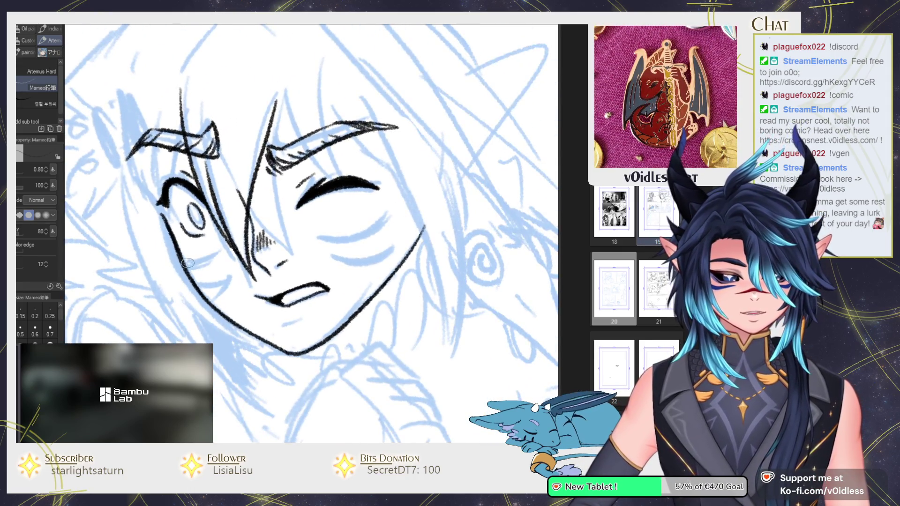
key("g")
key("p")
scroll(183, 265, "up", 1)
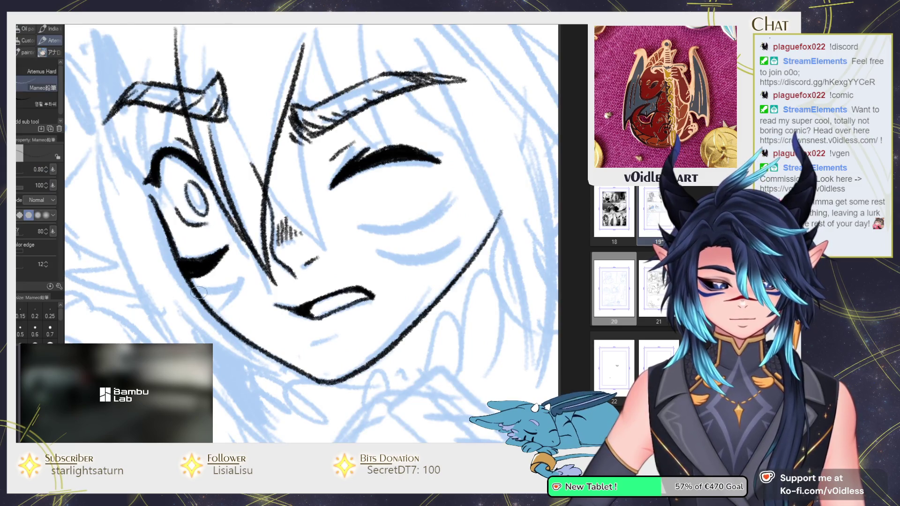
left_click_drag(198, 291, 207, 303)
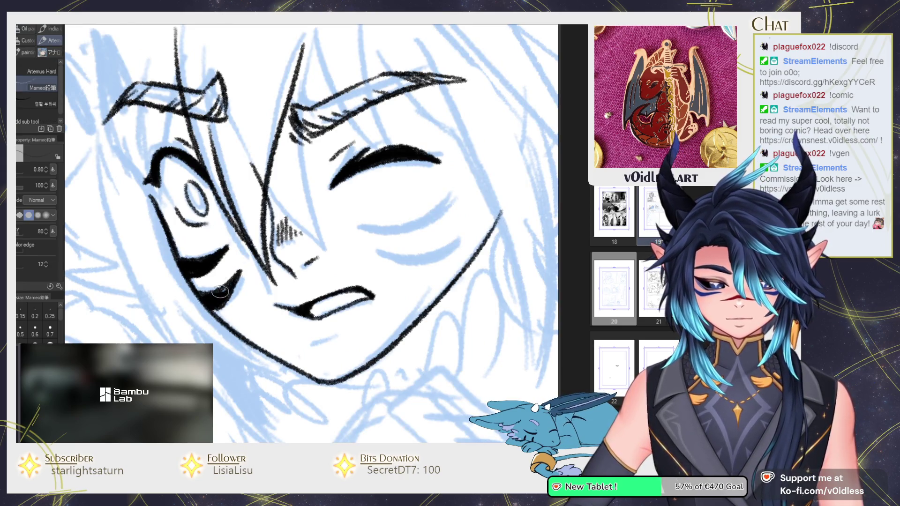
left_click_drag(211, 304, 150, 309)
mouse_move(291, 221)
left_mouse_down()
mouse_move(388, 189)
mouse_move(369, 214)
mouse_move(327, 225)
left_mouse_up()
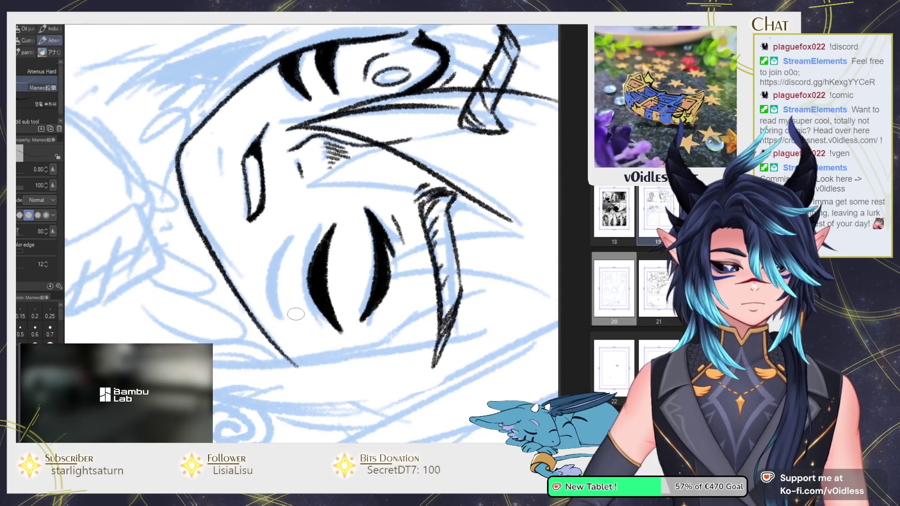
mouse_move(297, 320)
left_mouse_down()
mouse_move(296, 245)
mouse_move(279, 296)
mouse_move(292, 253)
left_mouse_up()
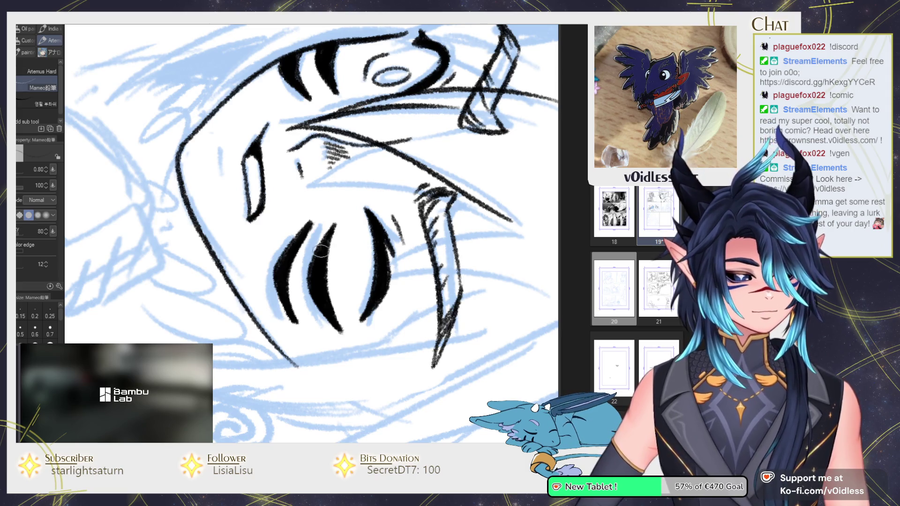
left_click_drag(313, 231, 303, 308)
key("ctrl+z")
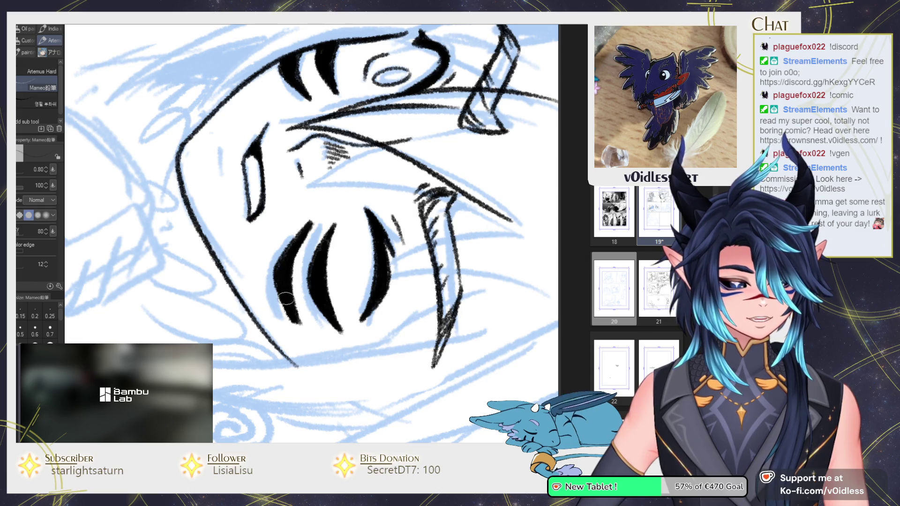
scroll(343, 294, "down", 3)
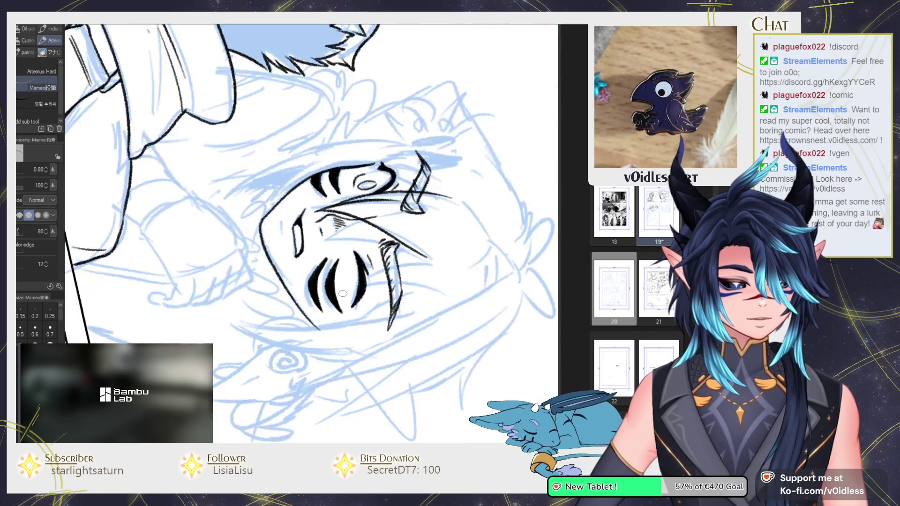
left_click_drag(342, 294, 304, 234)
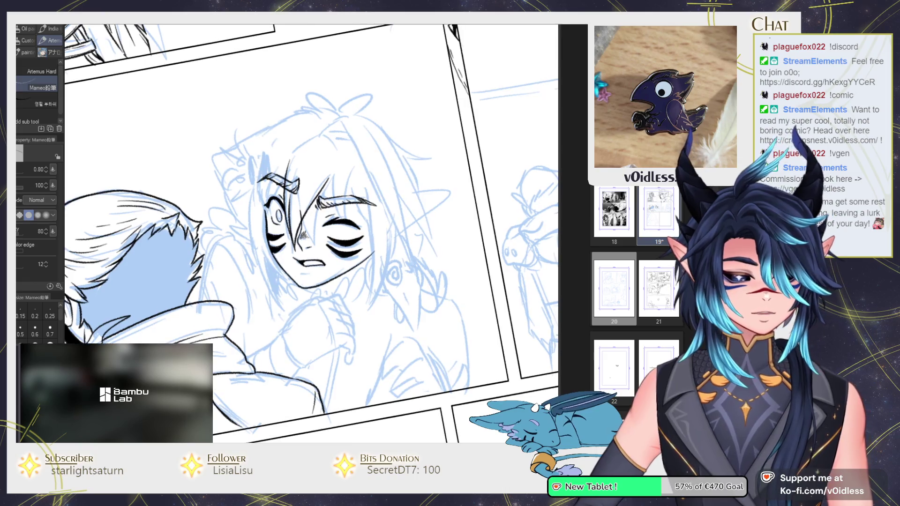
scroll(346, 287, "up", 1)
scroll(345, 288, "up", 1)
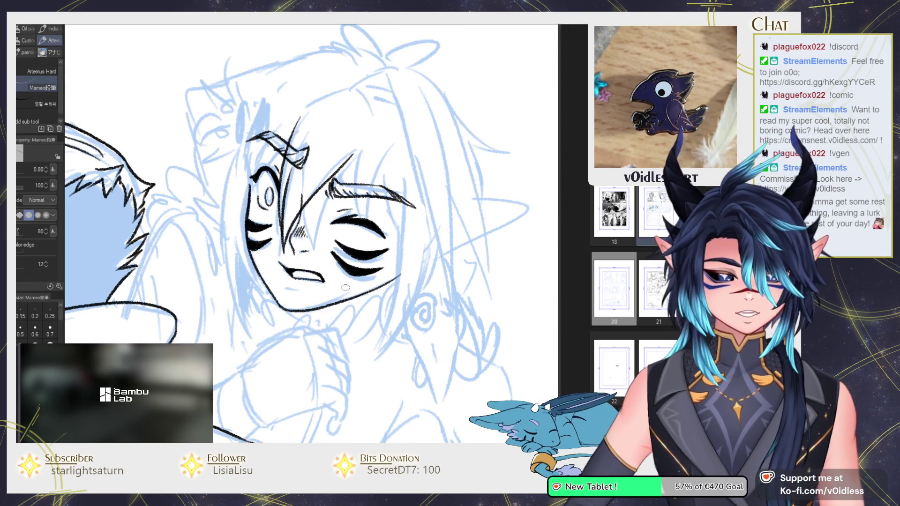
left_click_drag(346, 287, 300, 225)
left_click_drag(243, 183, 240, 241)
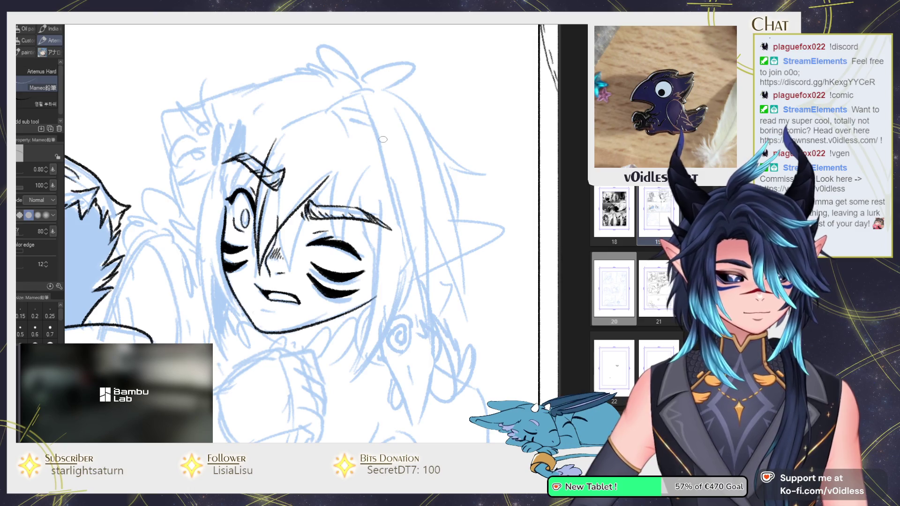
mouse_move(428, 219)
left_mouse_down()
mouse_move(441, 220)
mouse_move(430, 277)
left_mouse_up()
key("ctrl+z")
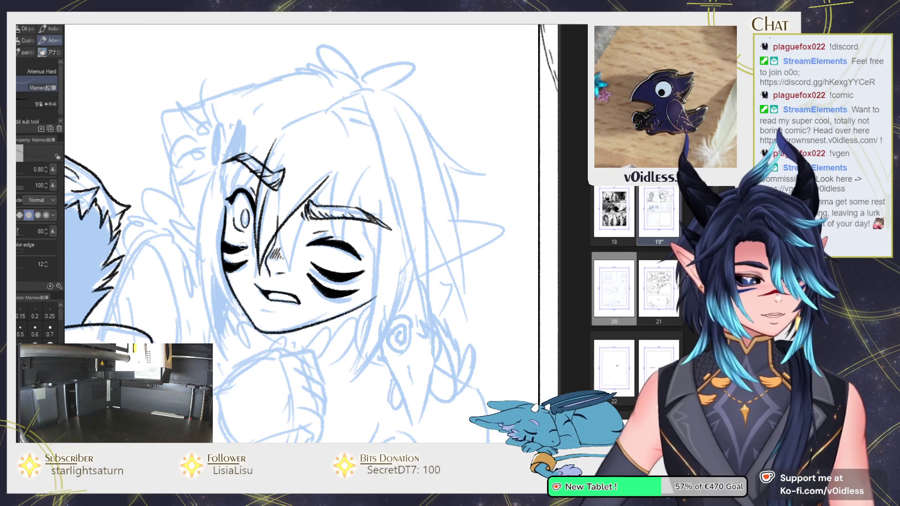
Step: Redraw the pointed ear outline and inner edge, then hatch inside the ear tip
left_click_drag(354, 300, 361, 201)
mouse_move(338, 168)
left_mouse_down()
mouse_move(442, 140)
mouse_move(315, 290)
left_mouse_up()
mouse_move(312, 248)
left_mouse_down()
mouse_move(413, 156)
mouse_move(357, 220)
mouse_move(369, 228)
left_mouse_up()
key("ctrl+z")
key("ctrl+z")
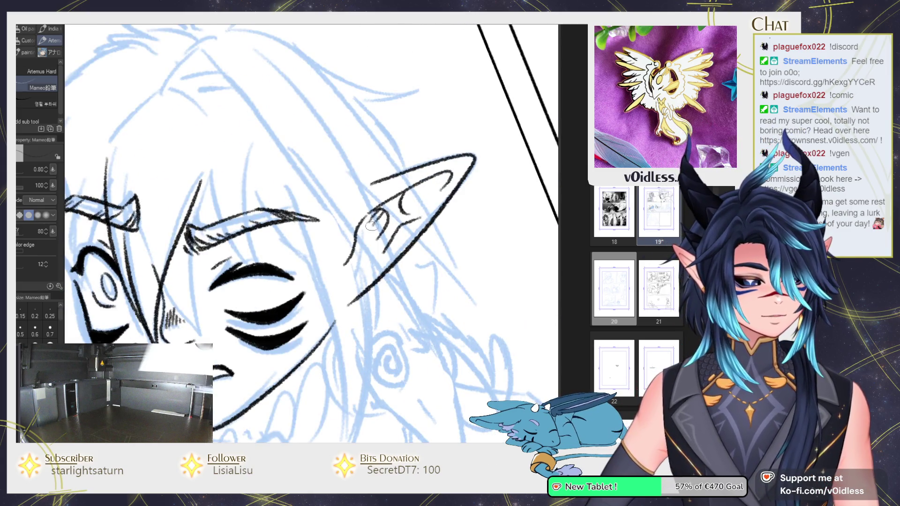
left_click_drag(420, 185, 403, 206)
mouse_move(452, 173)
left_mouse_down()
mouse_move(390, 203)
mouse_move(398, 206)
left_mouse_up()
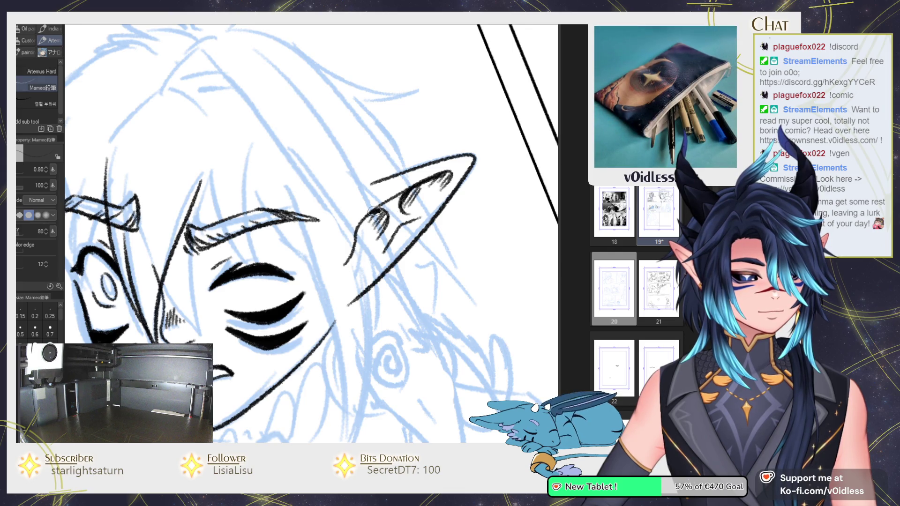
Step: Ink a short vertical line near the face and zoom in around it
scroll(353, 252, "down", 3)
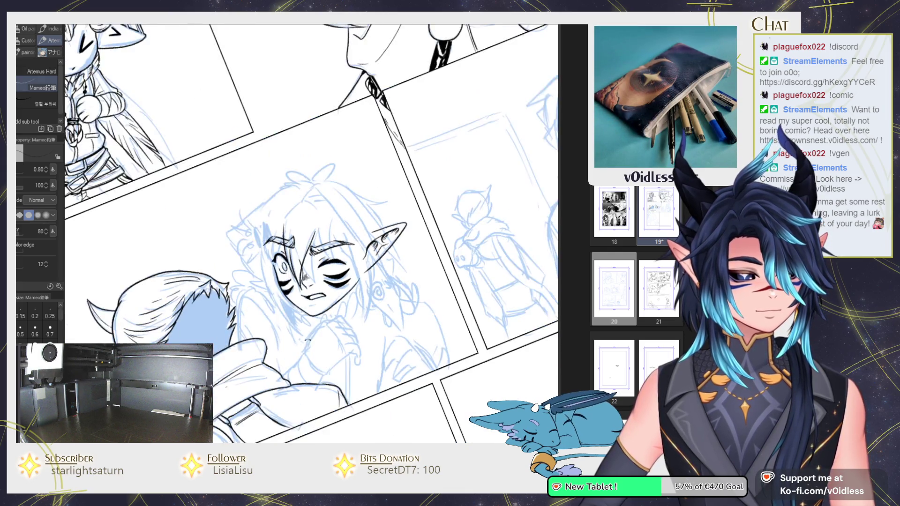
scroll(238, 255, "up", 3)
left_click_drag(239, 253, 238, 192)
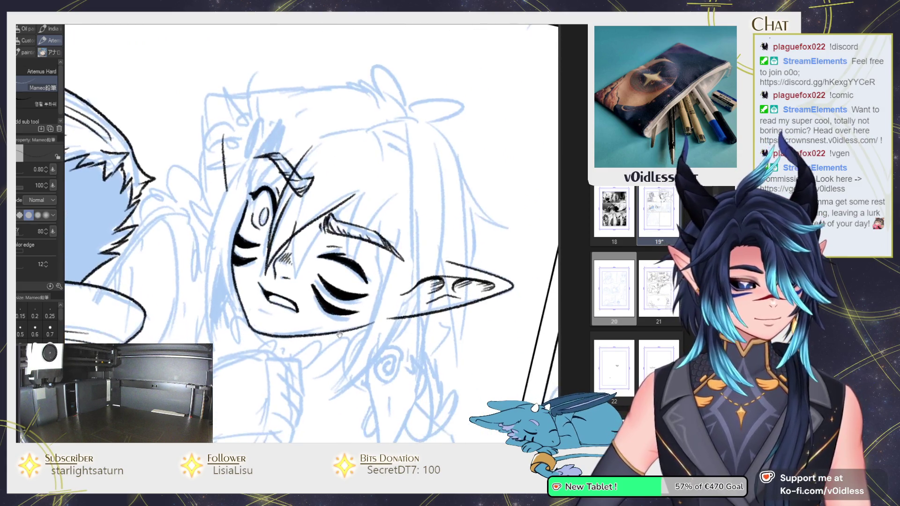
scroll(263, 229, "up", 3)
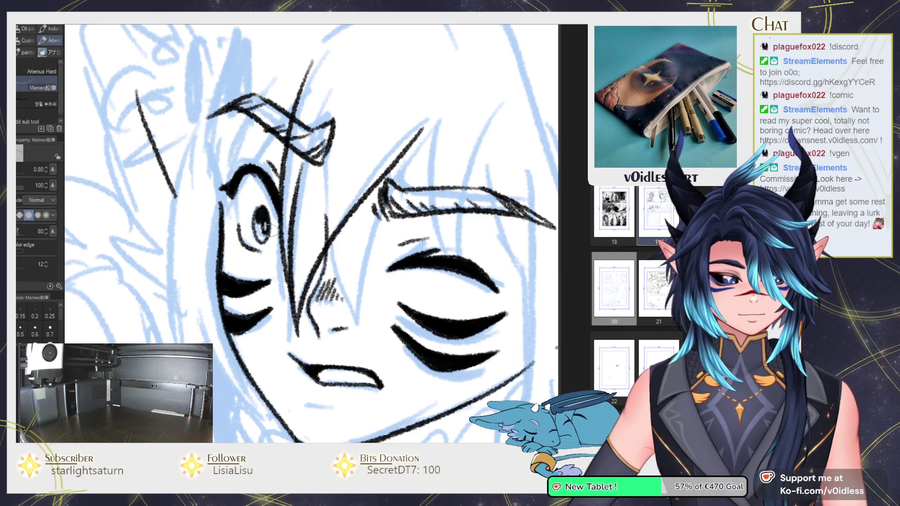
scroll(272, 226, "down", 5)
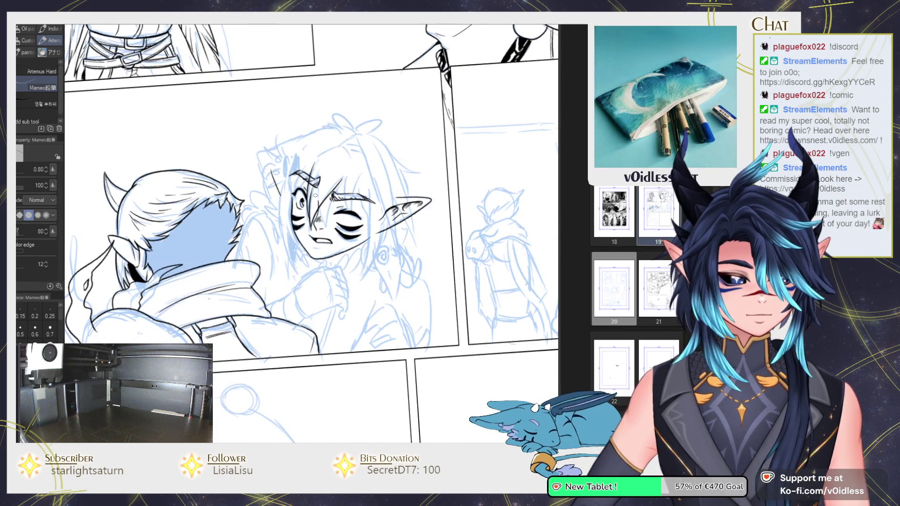
scroll(337, 216, "up", 4)
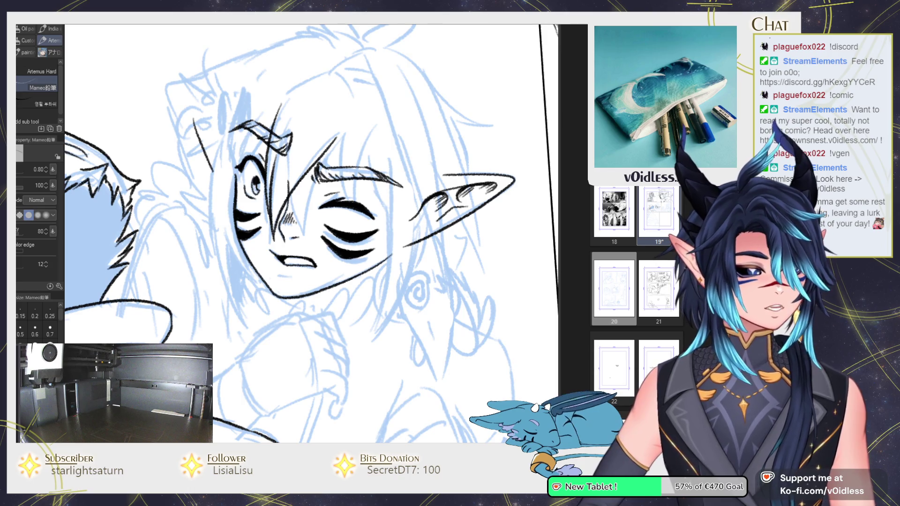
scroll(270, 239, "up", 2)
scroll(269, 239, "up", 1)
Step: Ink the nose and the hair strands falling over the face, eye and eyebrow
mouse_move(231, 197)
left_mouse_down()
mouse_move(248, 264)
mouse_move(284, 165)
left_mouse_up()
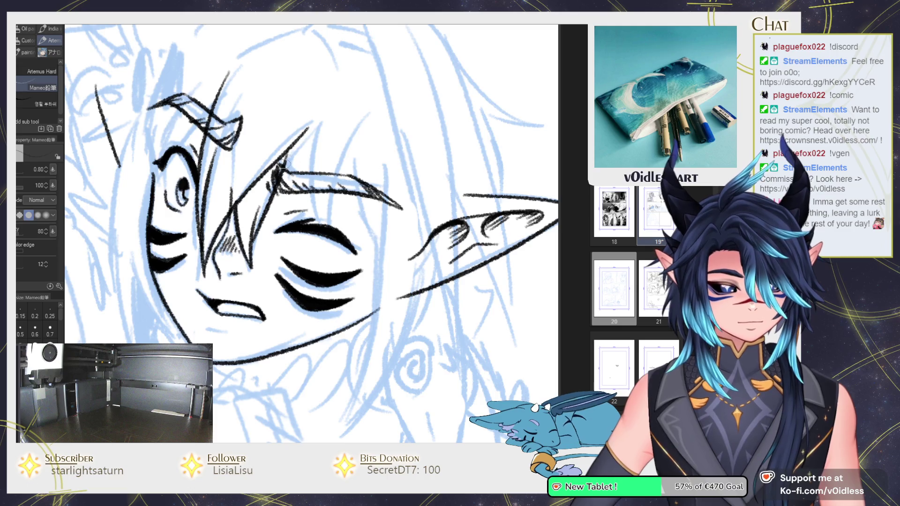
left_click_drag(320, 109, 320, 224)
left_click_drag(362, 134, 327, 237)
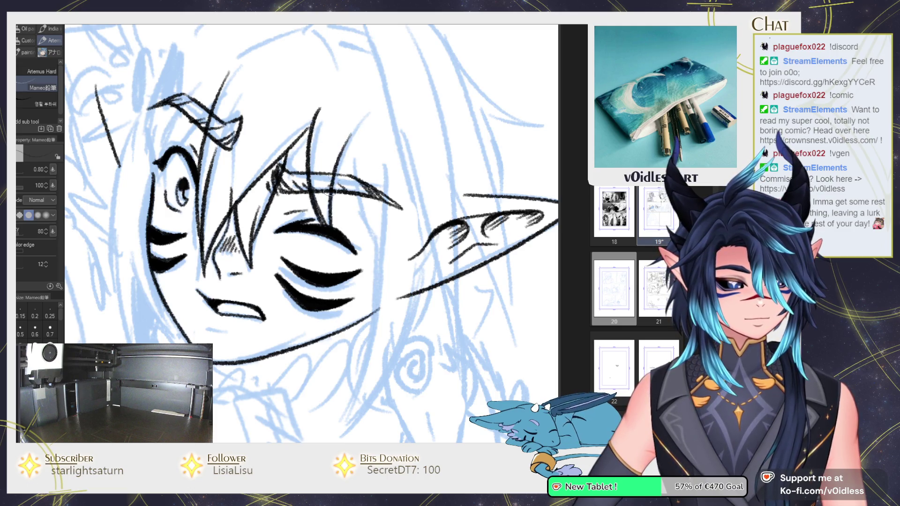
left_click_drag(370, 109, 328, 192)
left_click_drag(284, 151, 307, 133)
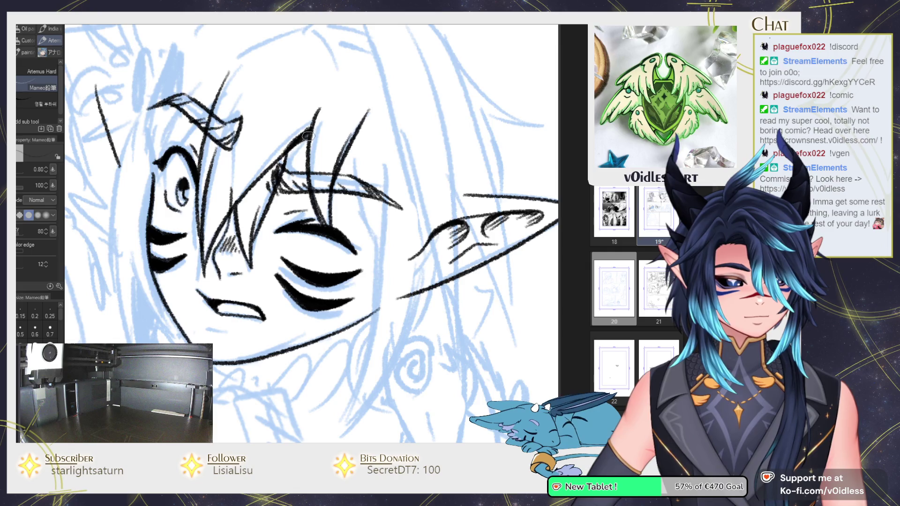
left_click_drag(222, 158, 255, 224)
mouse_move(227, 189)
left_mouse_down()
mouse_move(192, 253)
mouse_move(213, 177)
left_mouse_up()
mouse_move(201, 190)
left_mouse_down()
mouse_move(224, 151)
mouse_move(236, 166)
left_mouse_up()
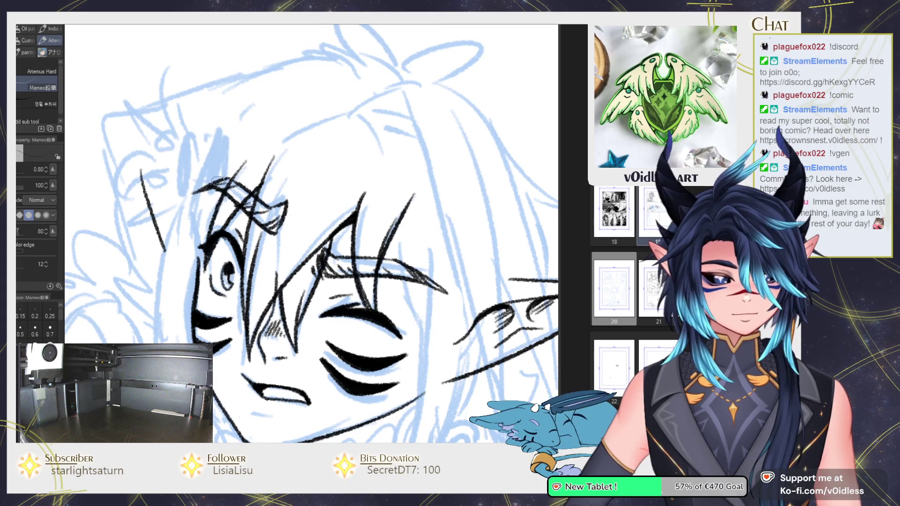
Step: Draw the two solid black hair clip bars and thicken the strand's left edge
left_click_drag(213, 197, 236, 150)
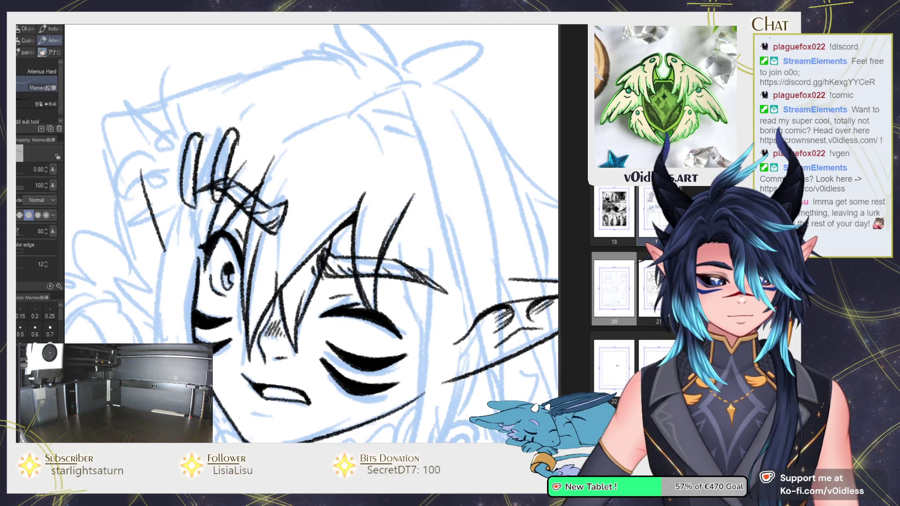
left_click_drag(235, 136, 214, 195)
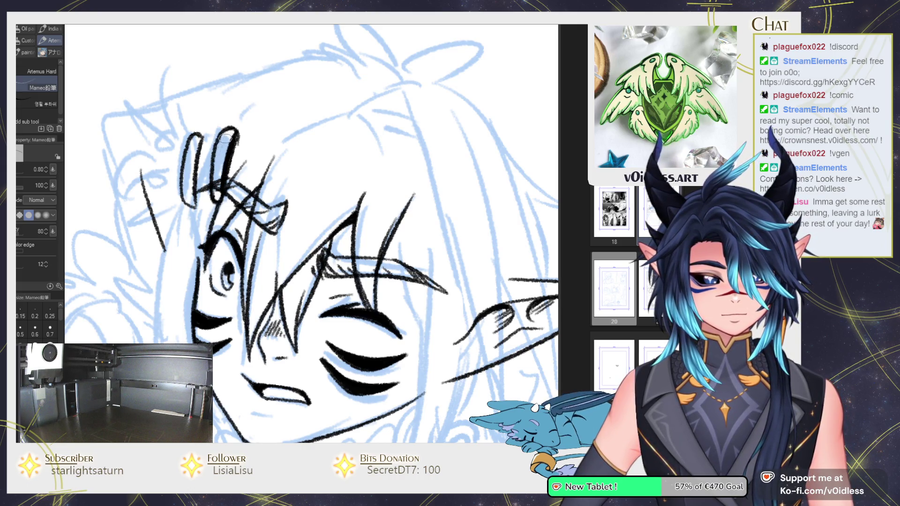
left_click_drag(215, 154, 237, 131)
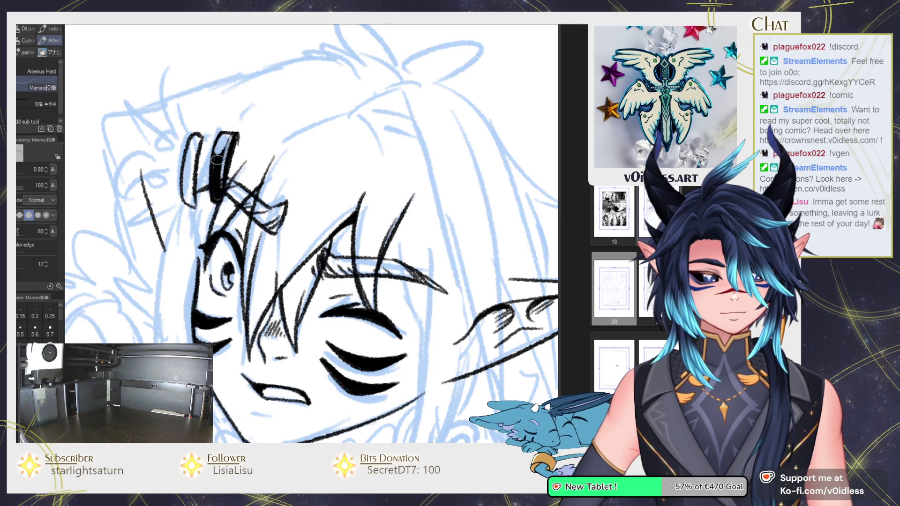
left_click_drag(196, 140, 192, 205)
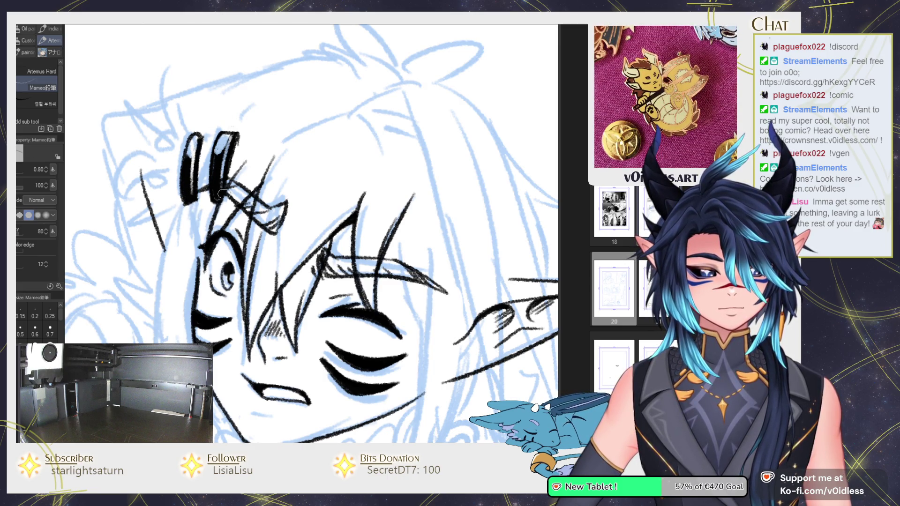
Step: Outline the left face edge, jaw and hair down to the cheek, adding a spiky strand by the jaw
left_click_drag(224, 194, 234, 130)
left_click_drag(208, 173, 199, 311)
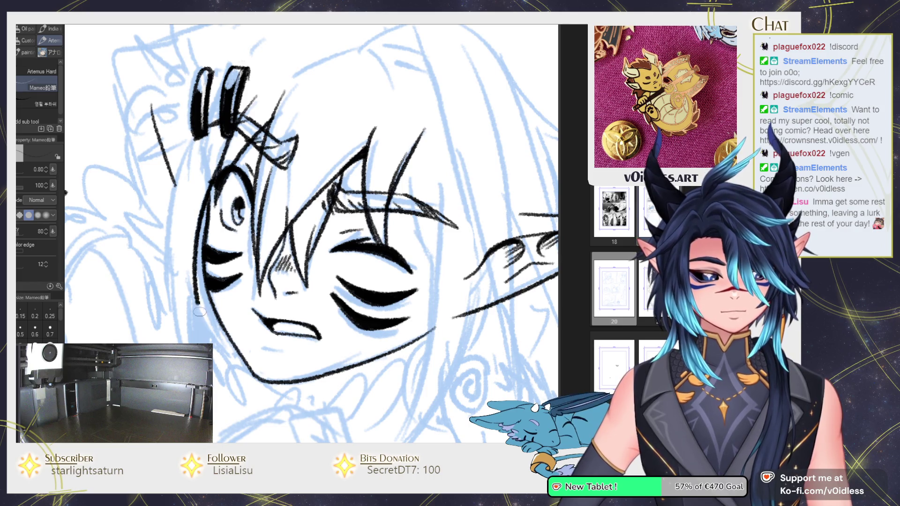
left_click_drag(209, 183, 201, 323)
left_click_drag(187, 258, 230, 349)
left_click_drag(200, 303, 190, 342)
left_click_drag(171, 183, 193, 342)
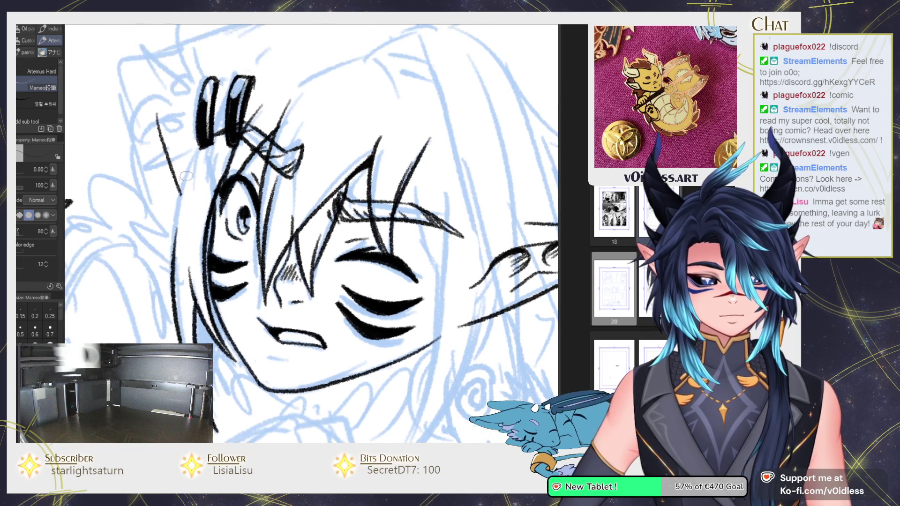
left_click_drag(192, 159, 164, 208)
left_click_drag(186, 185, 176, 285)
left_click_drag(249, 179, 215, 167)
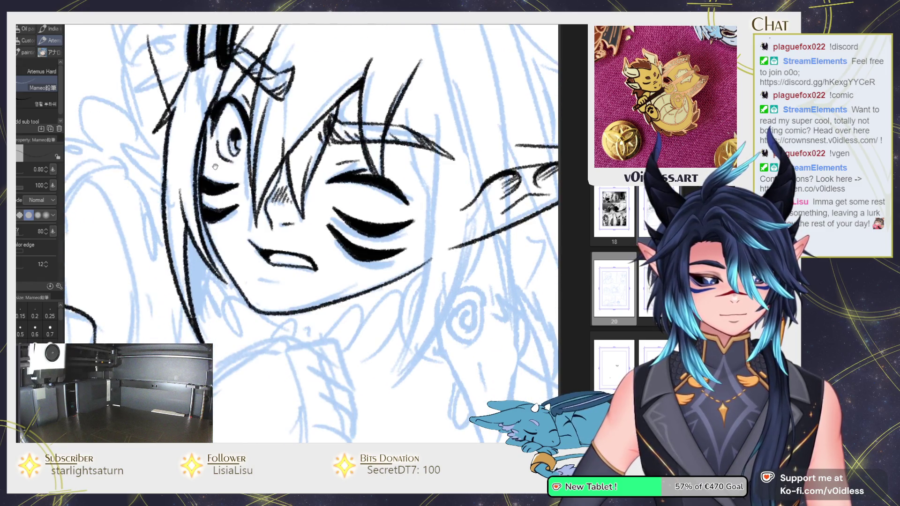
left_click_drag(216, 299, 219, 269)
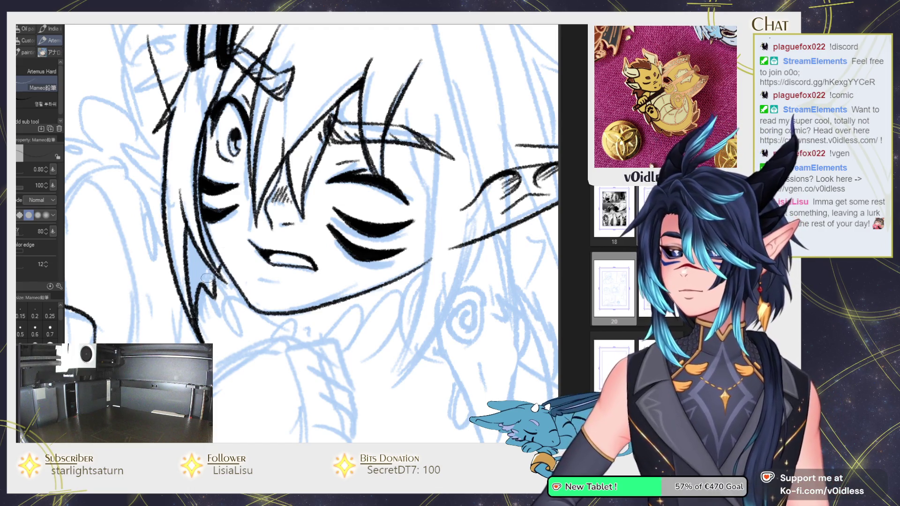
Step: Return to the pencil and fill the hair strand beside the left of the face solid black
key("g")
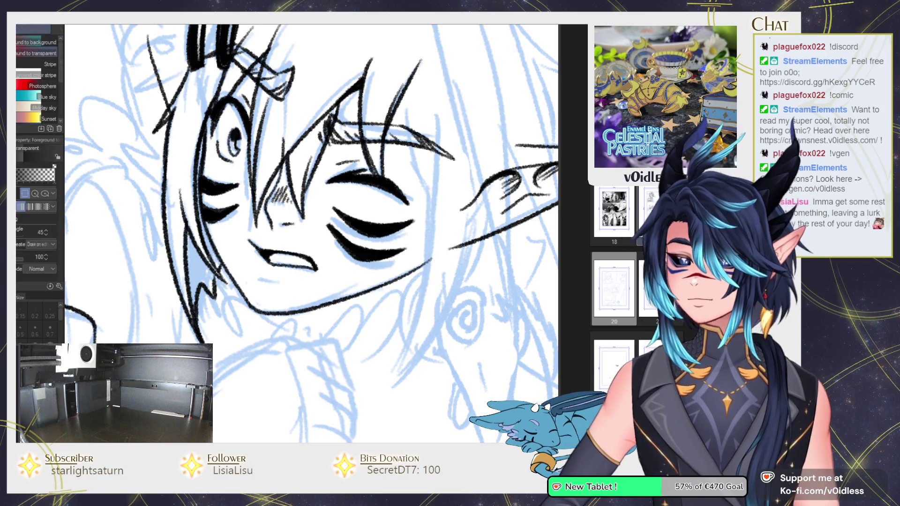
key("p")
mouse_move(202, 243)
left_mouse_down()
mouse_move(206, 300)
mouse_move(193, 267)
left_mouse_up()
scroll(201, 276, "up", 1)
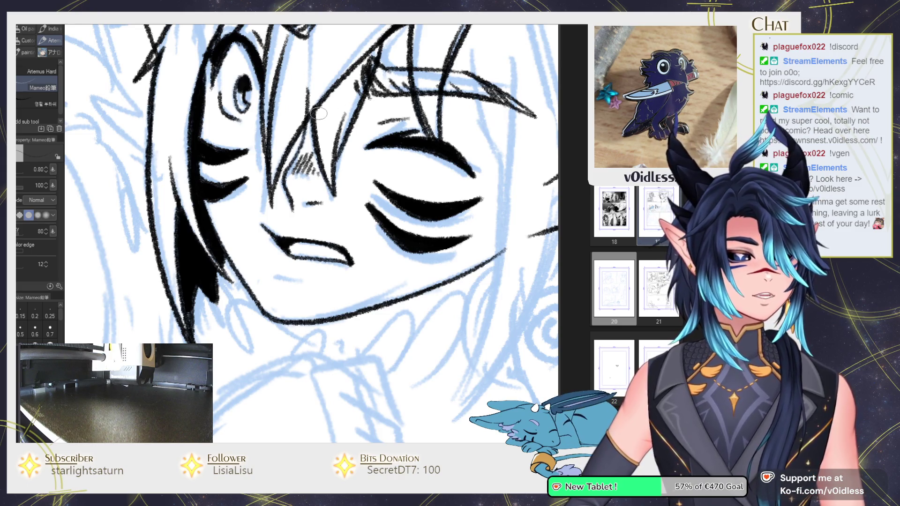
Step: Reframe the face higher and ink strokes from the ear base down toward the jaw
scroll(287, 292, "down", 3)
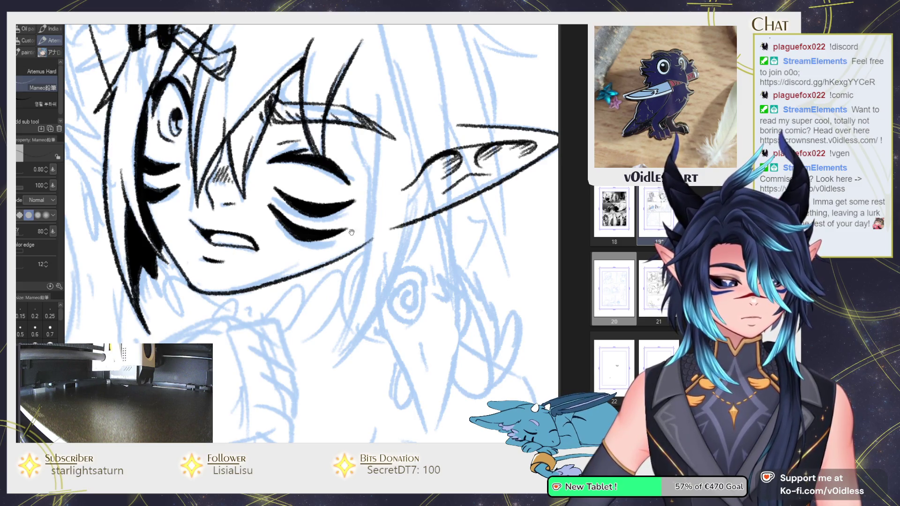
scroll(351, 232, "down", 3)
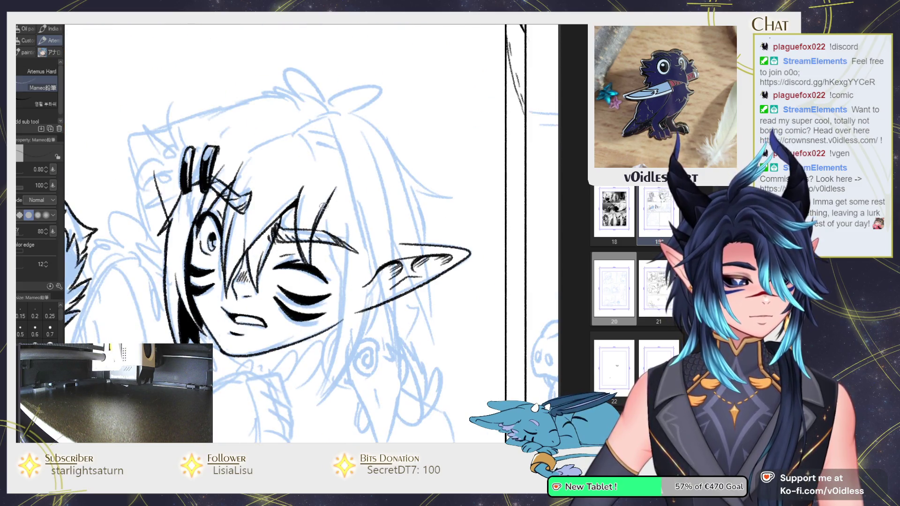
left_click_drag(344, 236, 347, 218)
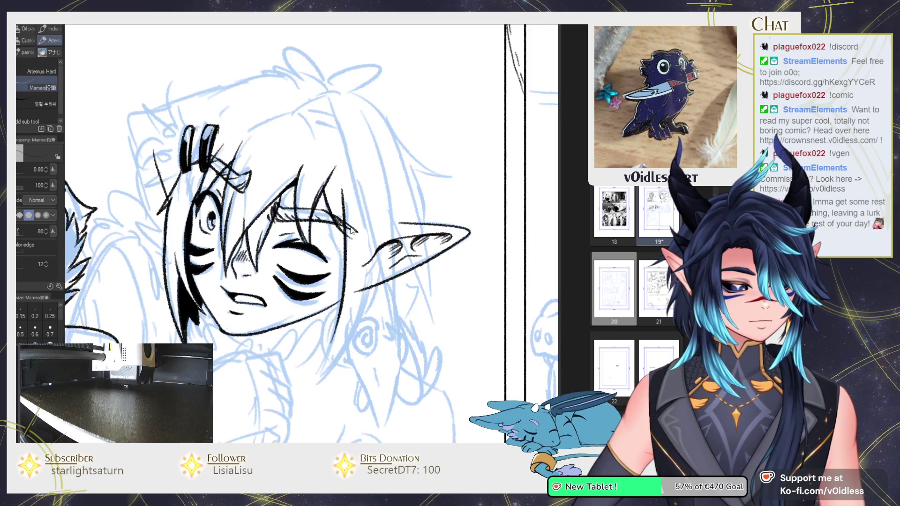
scroll(346, 216, "up", 2)
left_click_drag(275, 385, 355, 280)
left_click_drag(329, 338, 381, 215)
mouse_move(390, 247)
left_mouse_down()
mouse_move(345, 294)
mouse_move(362, 329)
left_mouse_up()
Step: Ink a short arcing hair strand, redrawn after an undo, and the line along the top of the hair
scroll(320, 134, "down", 2)
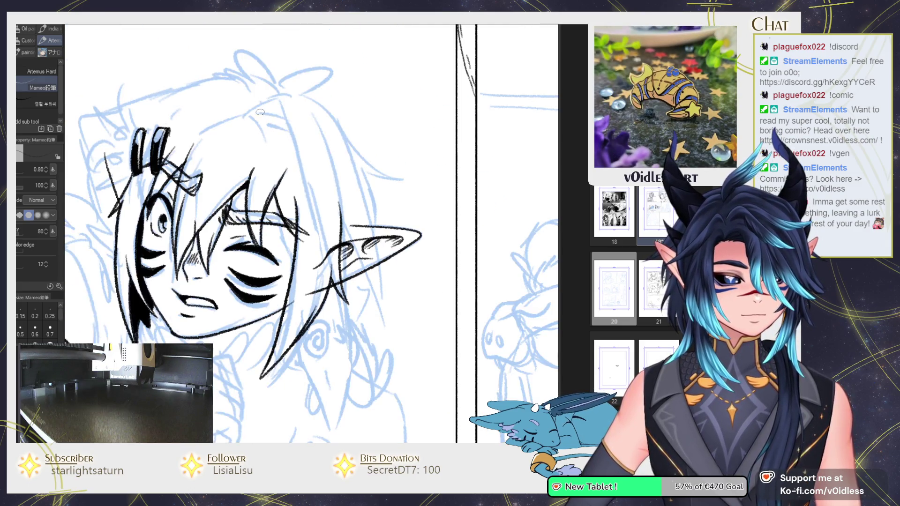
scroll(213, 138, "up", 2)
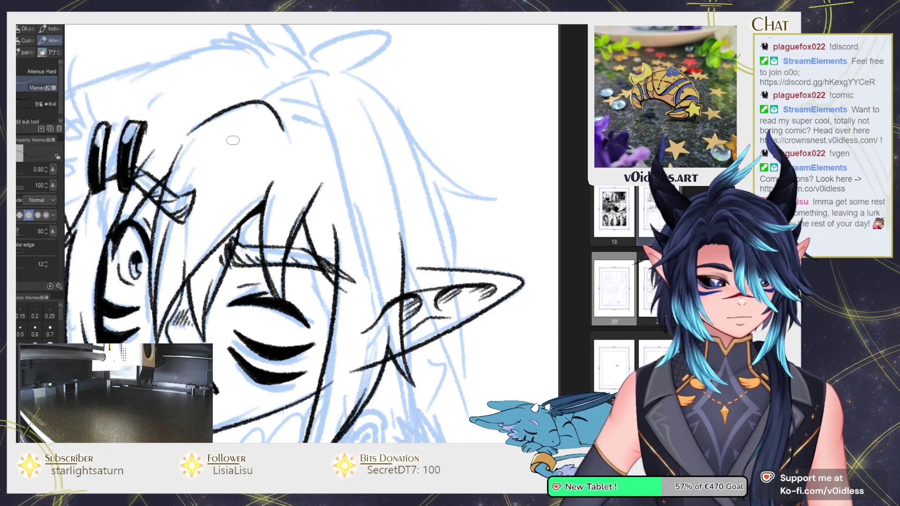
scroll(288, 129, "down", 2)
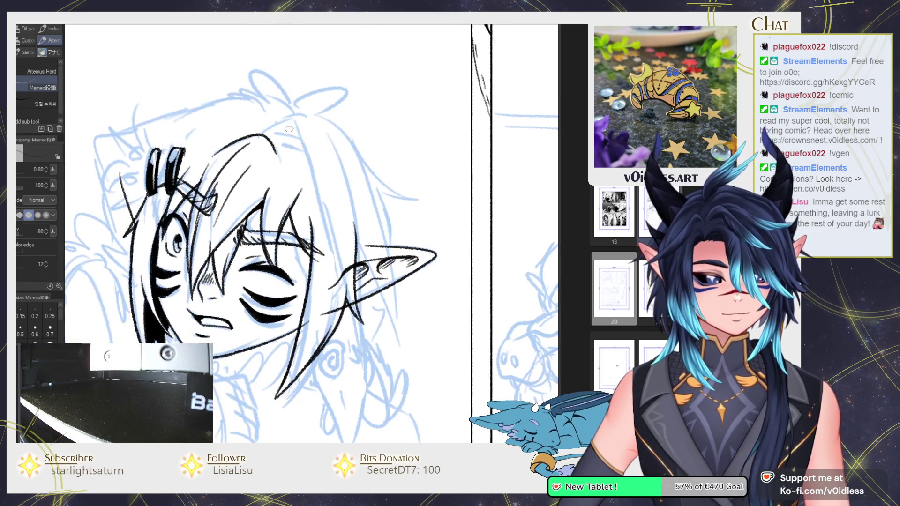
left_click_drag(265, 136, 328, 337)
key("ctrl+z")
mouse_move(265, 136)
left_mouse_down()
mouse_move(298, 131)
mouse_move(363, 363)
mouse_move(323, 126)
left_mouse_up()
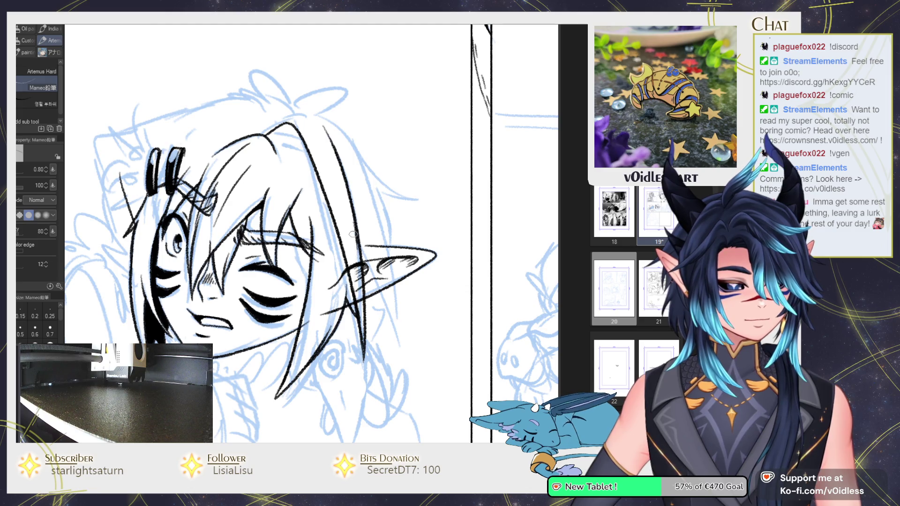
left_click_drag(361, 208, 308, 182)
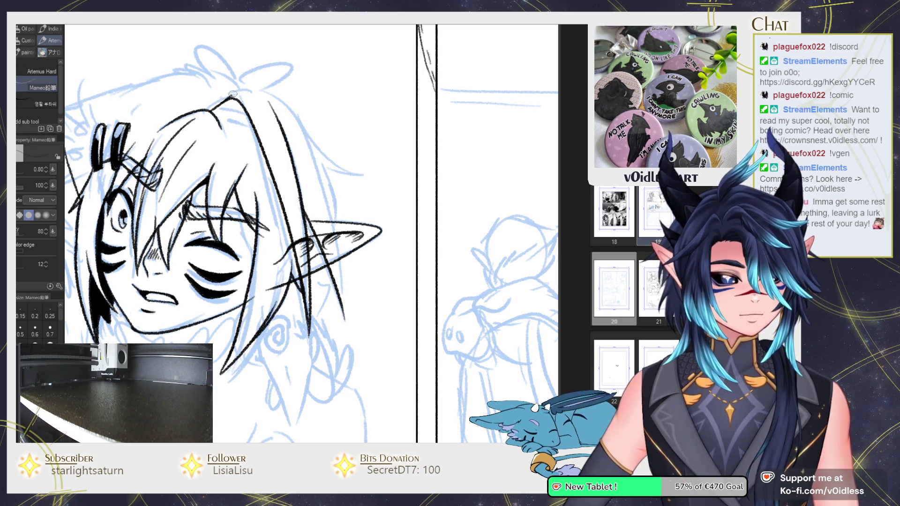
left_click_drag(232, 94, 258, 91)
Step: Redraw a long hair strand down past the ear and add thin hair lines beside the ear
left_click_drag(302, 117, 339, 305)
key("ctrl+z")
left_click_drag(288, 95, 341, 328)
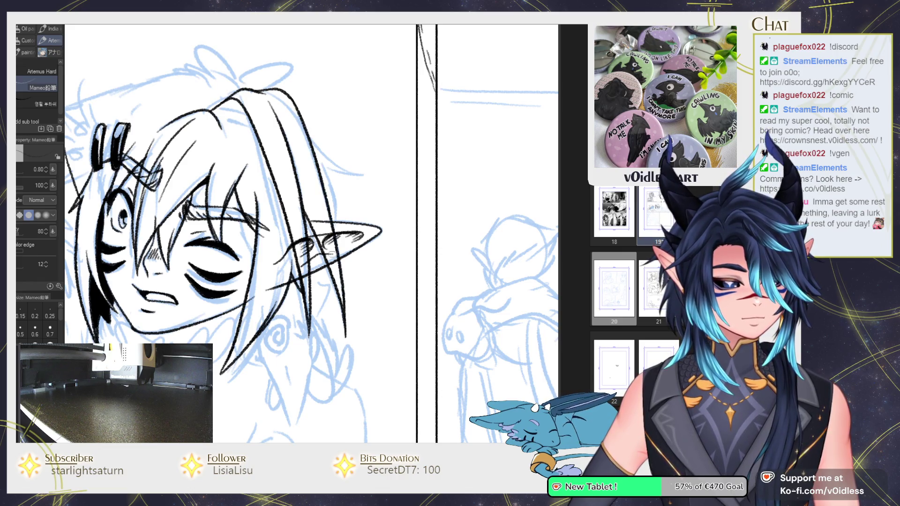
scroll(305, 225, "up", 2)
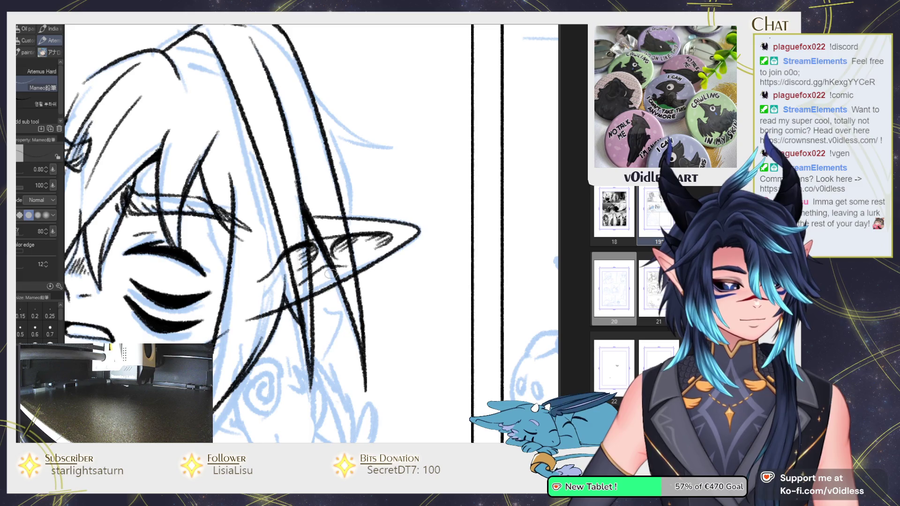
scroll(298, 251, "down", 2)
left_click_drag(296, 211, 287, 321)
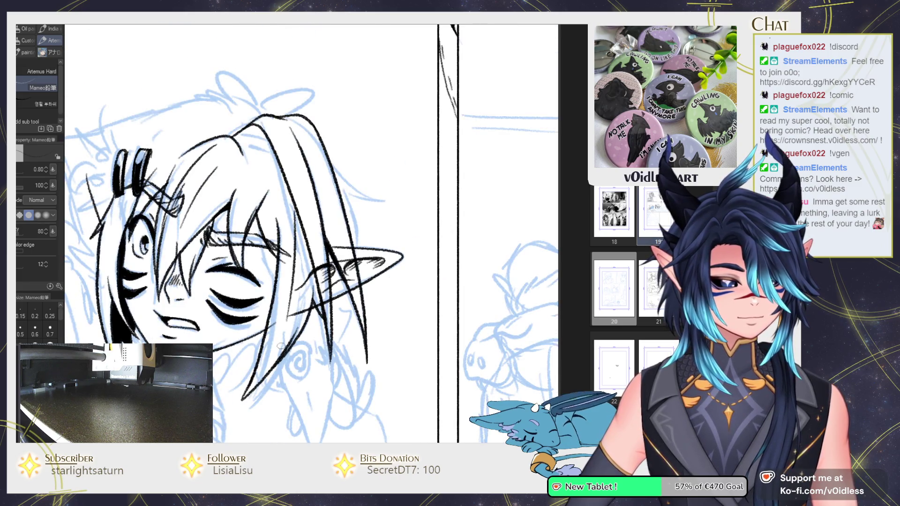
key("ctrl+z")
left_click_drag(295, 209, 271, 342)
left_click_drag(295, 291, 281, 314)
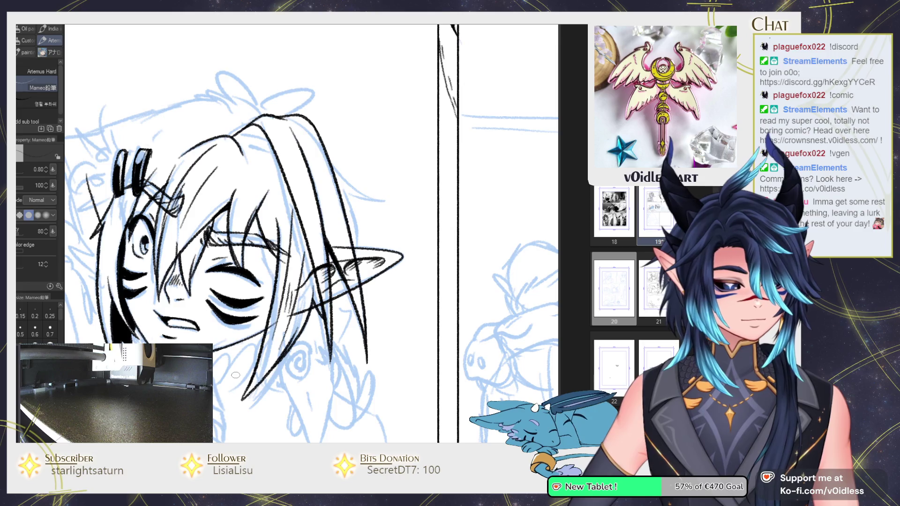
left_click_drag(235, 375, 279, 206)
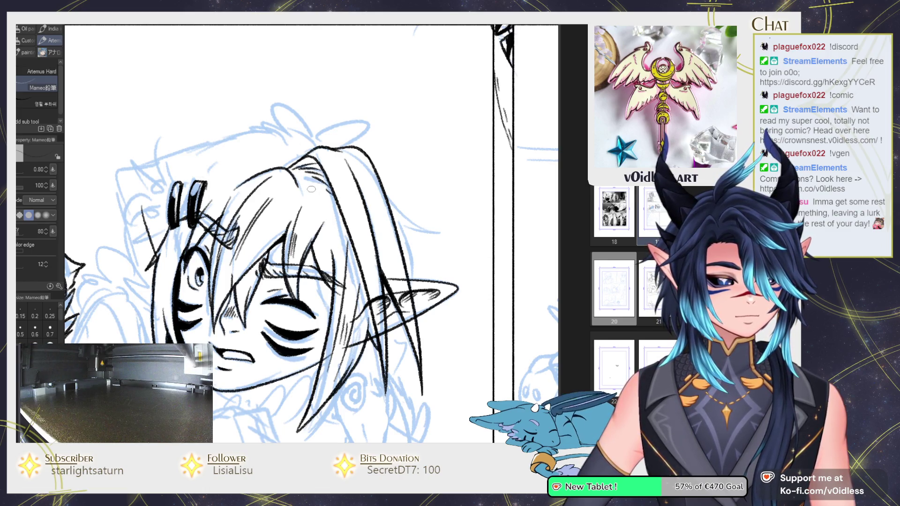
left_click_drag(293, 205, 312, 207)
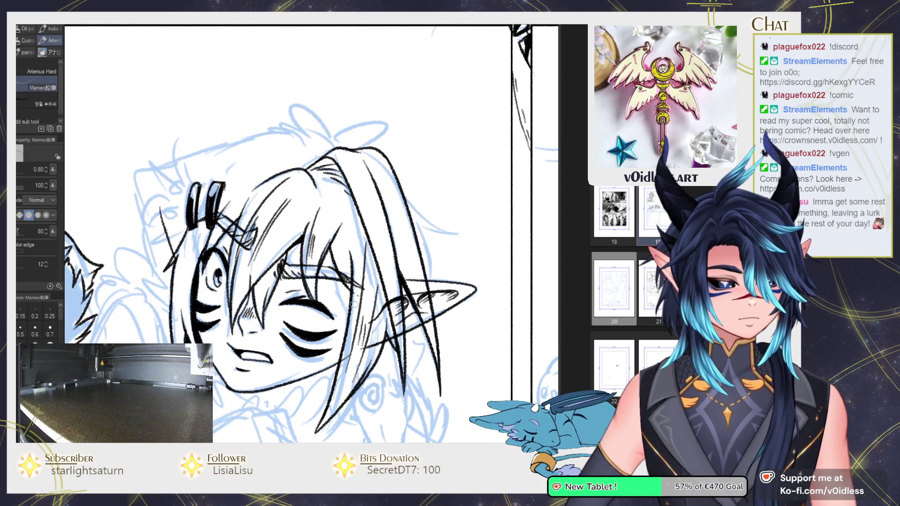
scroll(353, 293, "up", 1)
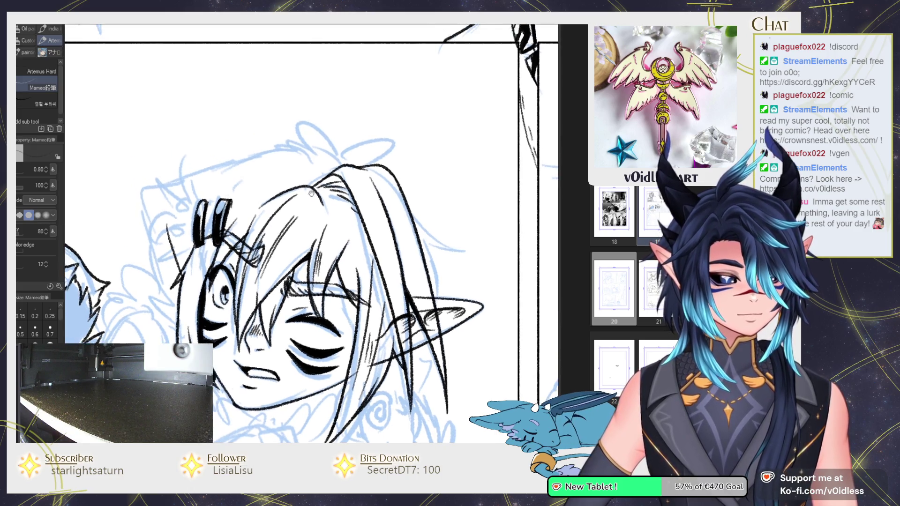
scroll(346, 153, "up", 2)
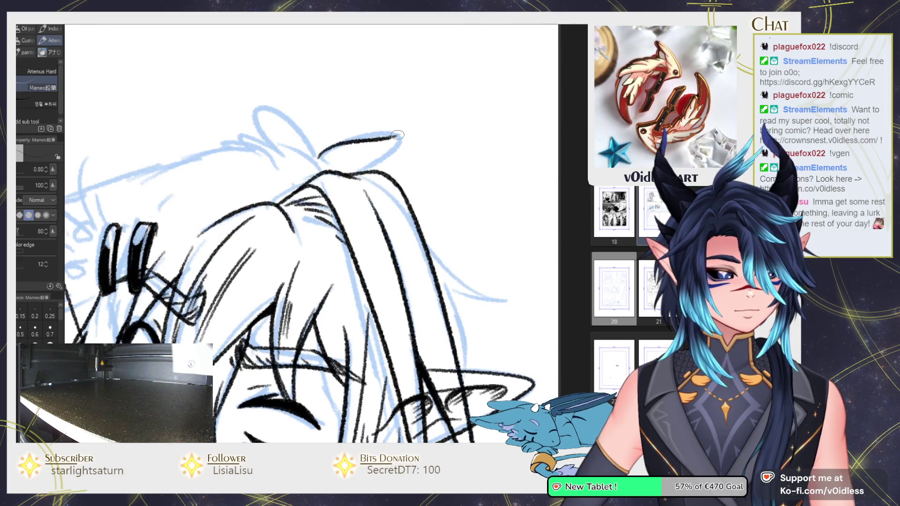
Step: Ink two pointed tufts atop the head, a redrawn hair stroke across it, and spiky back hair
left_click_drag(397, 135, 399, 156)
mouse_move(307, 132)
left_mouse_down()
mouse_move(255, 91)
mouse_move(262, 174)
mouse_move(292, 164)
left_mouse_up()
left_click_drag(371, 161, 475, 152)
left_click_drag(337, 136, 118, 190)
key("ctrl+z")
mouse_move(337, 136)
left_mouse_down()
mouse_move(188, 167)
mouse_move(134, 213)
mouse_move(159, 331)
mouse_move(145, 276)
left_mouse_up()
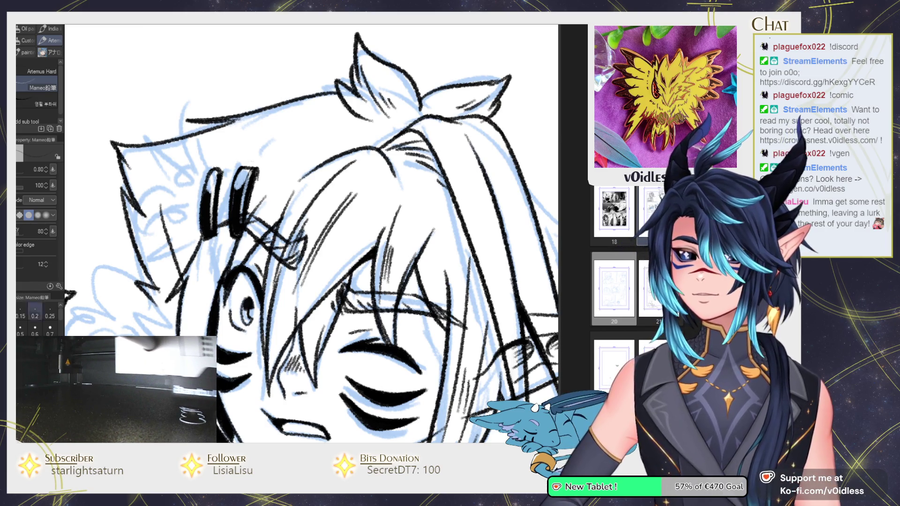
mouse_move(238, 348)
left_mouse_down()
mouse_move(265, 213)
mouse_move(279, 226)
left_mouse_up()
left_click_drag(216, 203, 181, 188)
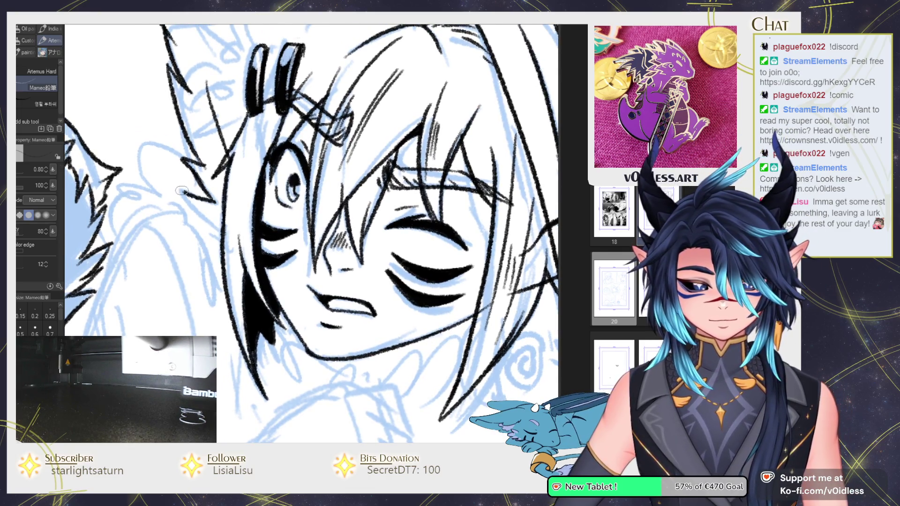
scroll(214, 246, "down", 5)
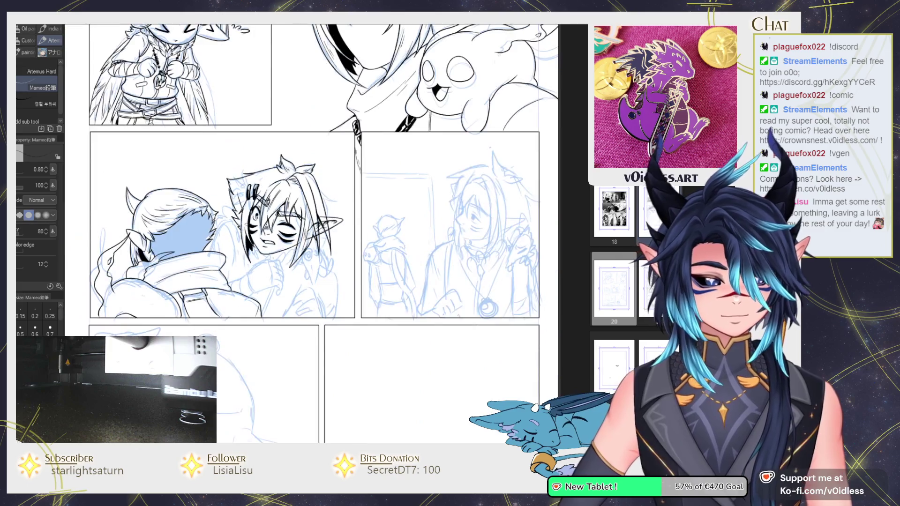
Step: Draw hair strands curving down past and below the elf ear, redrawing one misplaced strand
scroll(331, 147, "up", 5)
scroll(331, 147, "up", 2)
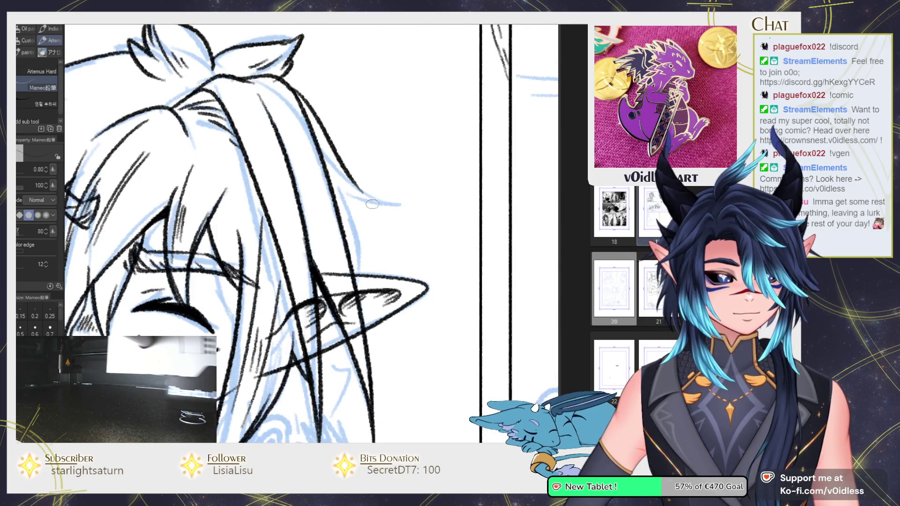
left_click_drag(312, 118, 399, 195)
mouse_move(334, 181)
left_mouse_down()
mouse_move(353, 193)
mouse_move(367, 283)
left_mouse_up()
key("ctrl+z")
left_click_drag(338, 186, 370, 271)
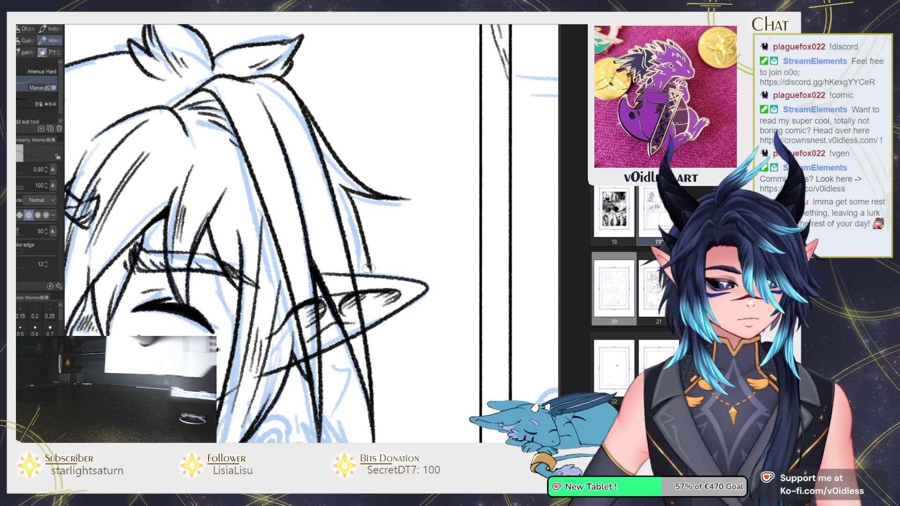
scroll(368, 267, "down", 3)
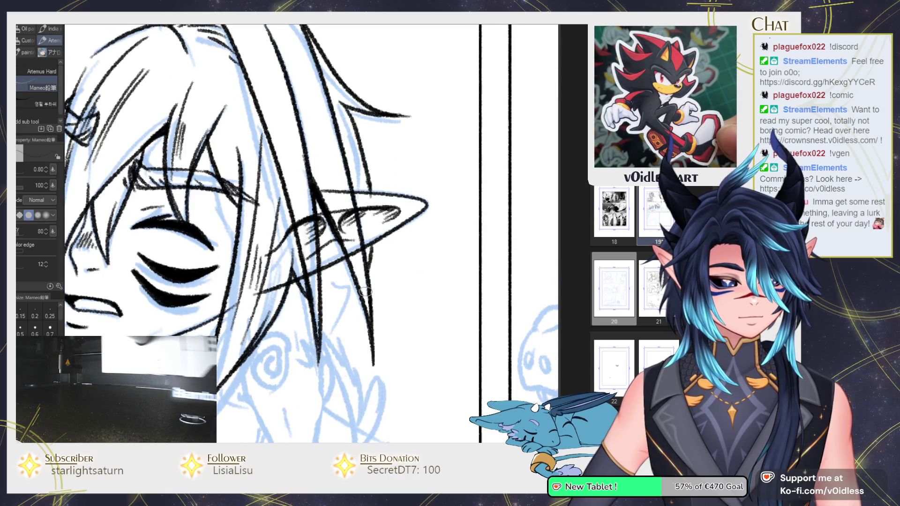
mouse_move(356, 323)
left_mouse_down()
mouse_move(303, 218)
mouse_move(337, 189)
mouse_move(314, 282)
left_mouse_up()
Step: Erase the stray lines crossing over the ear and return to the inking pencil
key("e")
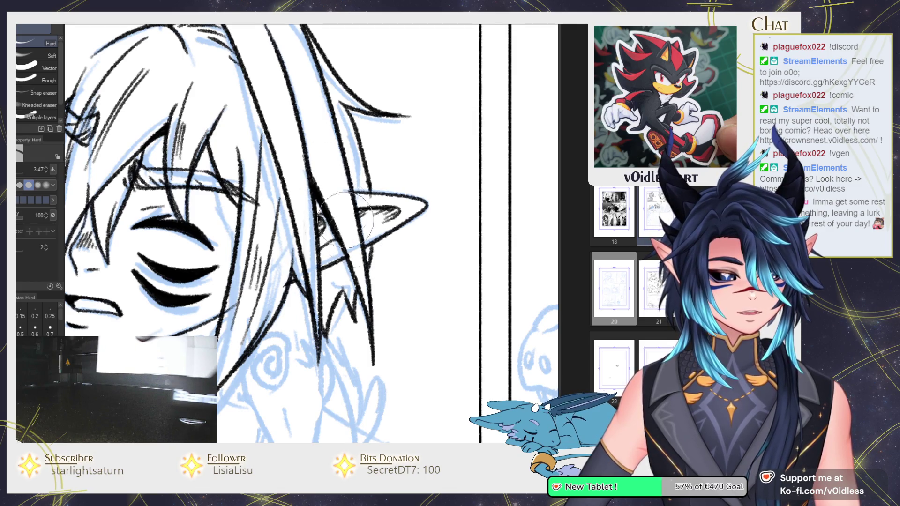
key("p")
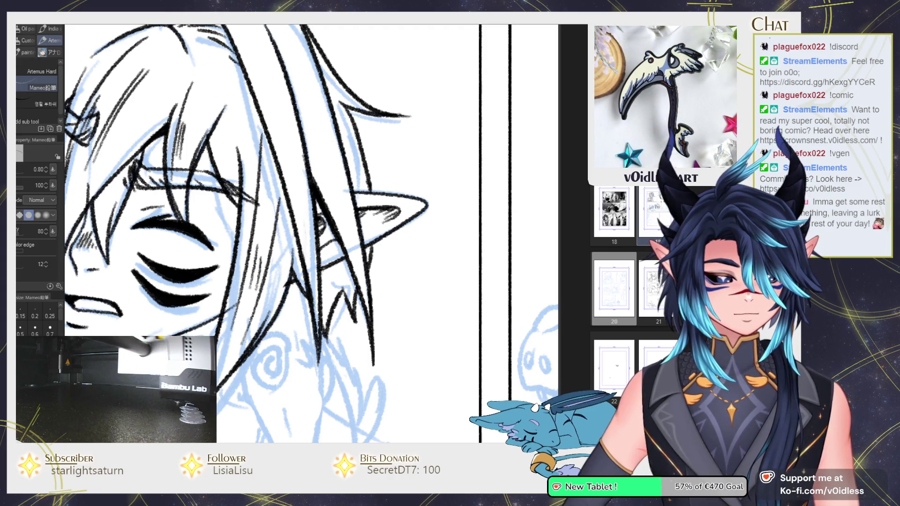
scroll(224, 343, "down", 4)
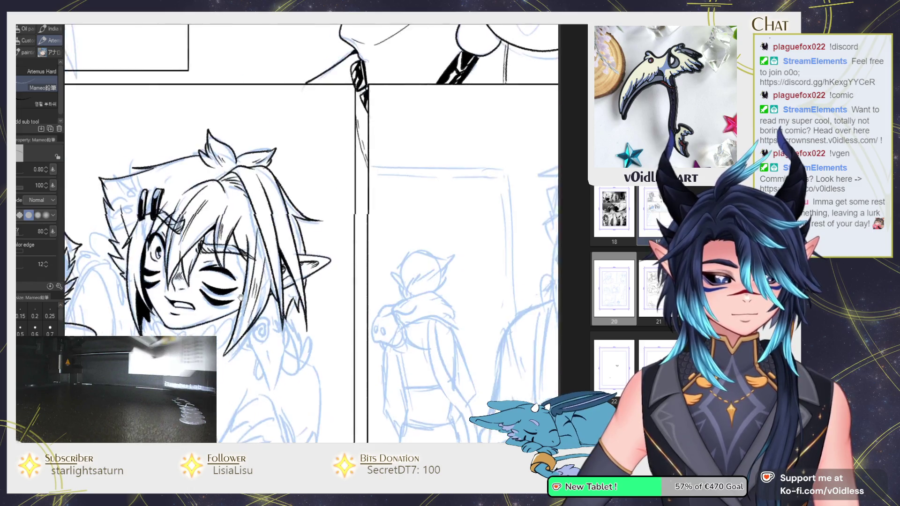
scroll(215, 197, "up", 2)
scroll(213, 189, "up", 2)
scroll(213, 186, "up", 2)
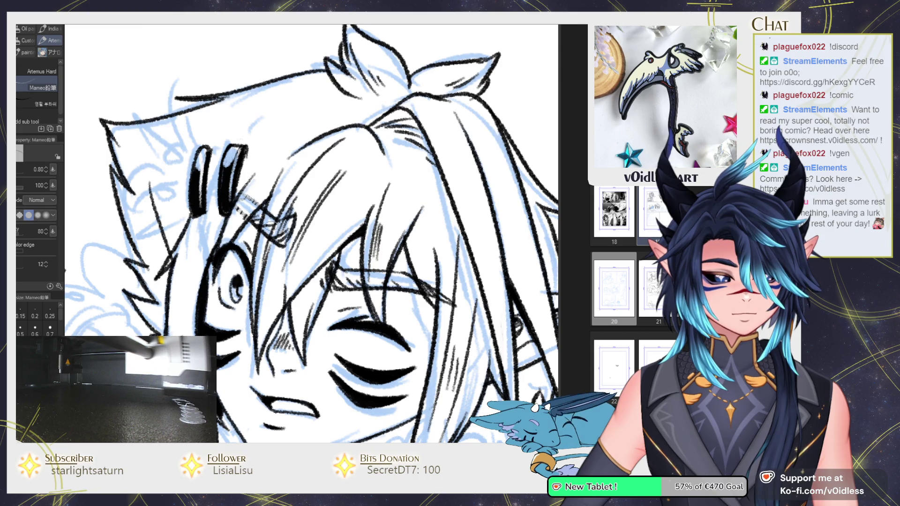
left_click_drag(284, 229, 266, 184)
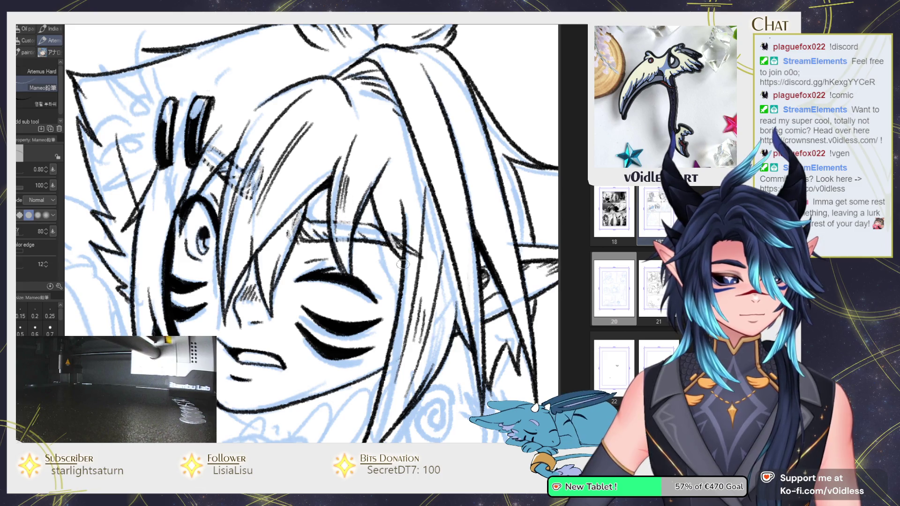
scroll(413, 234, "down", 2)
scroll(413, 235, "down", 2)
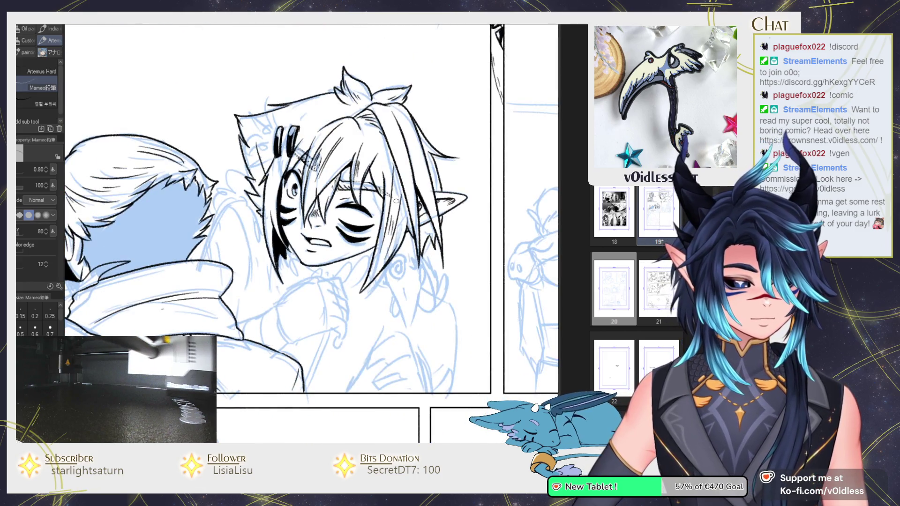
Step: Bring the left side of the head into view and ink the left ear outline with the Mameo pencil
scroll(396, 201, "up", 3)
scroll(395, 200, "down", 2)
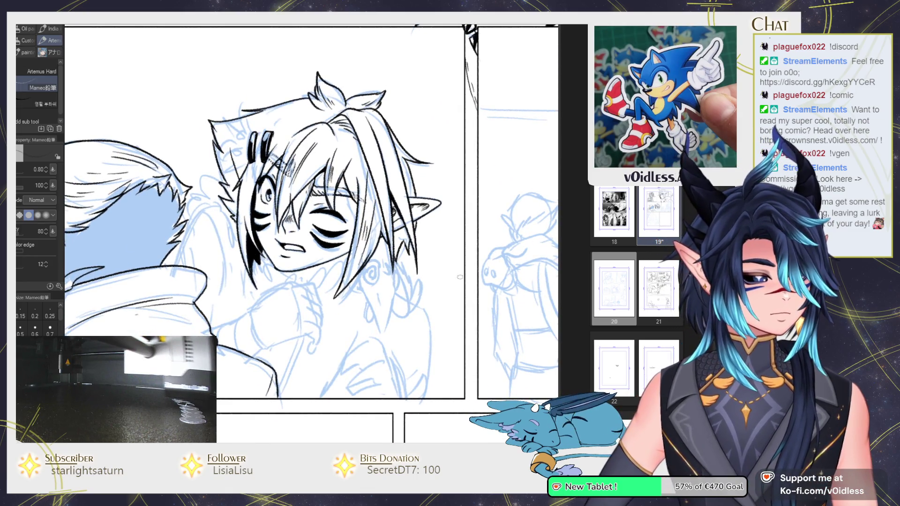
scroll(178, 217, "up", 2)
left_click_drag(179, 216, 293, 218)
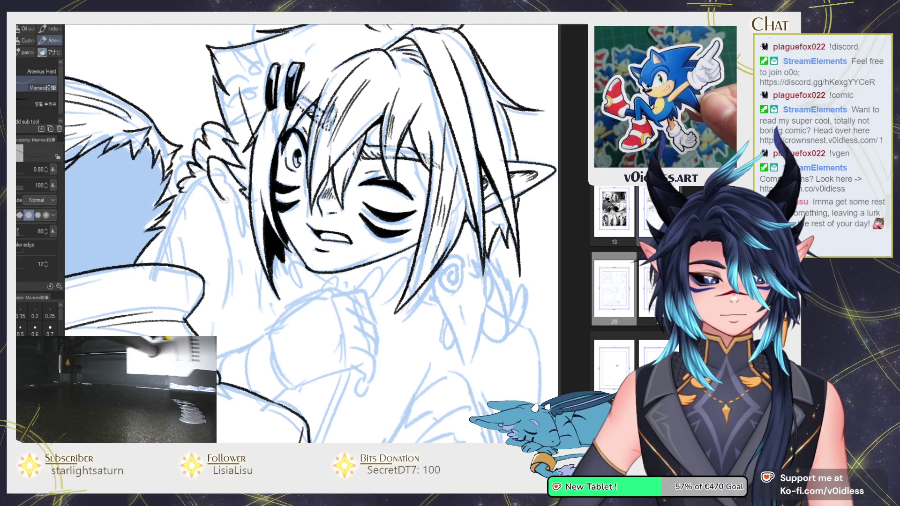
left_click_drag(224, 199, 243, 212)
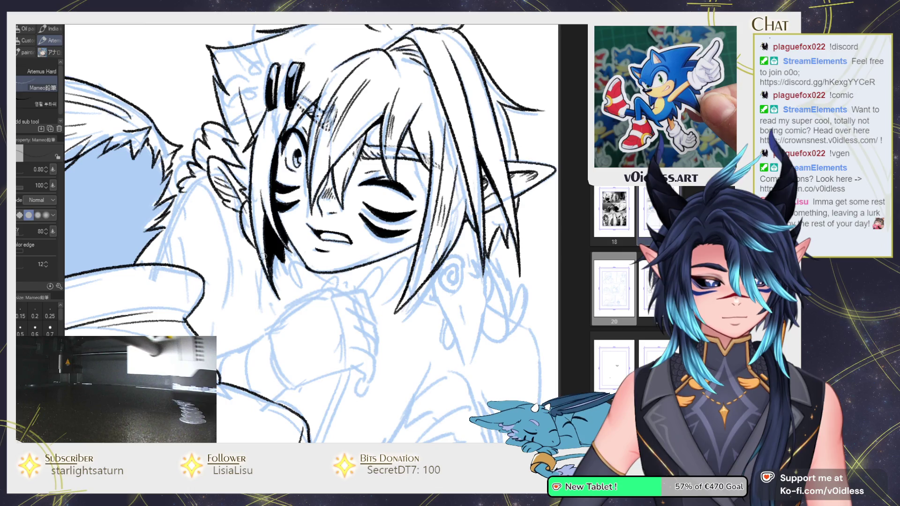
left_click_drag(335, 290, 320, 268)
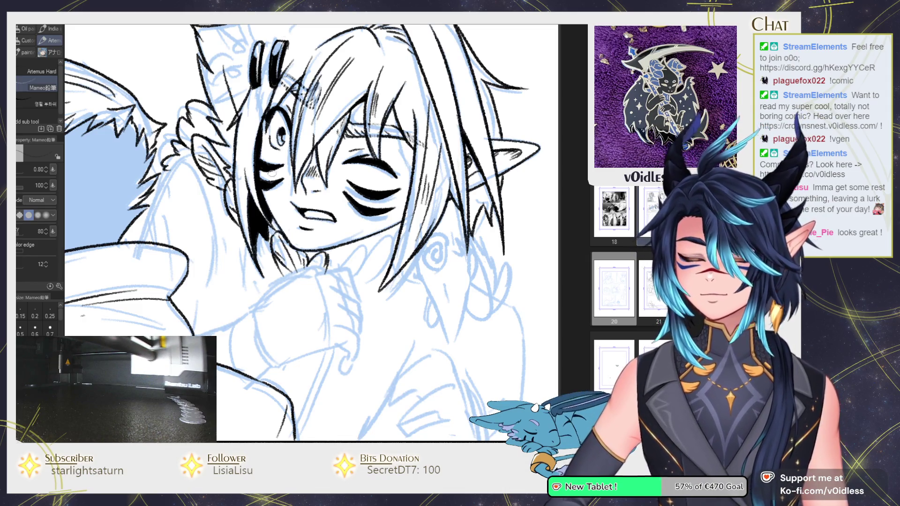
scroll(247, 244, "up", 2)
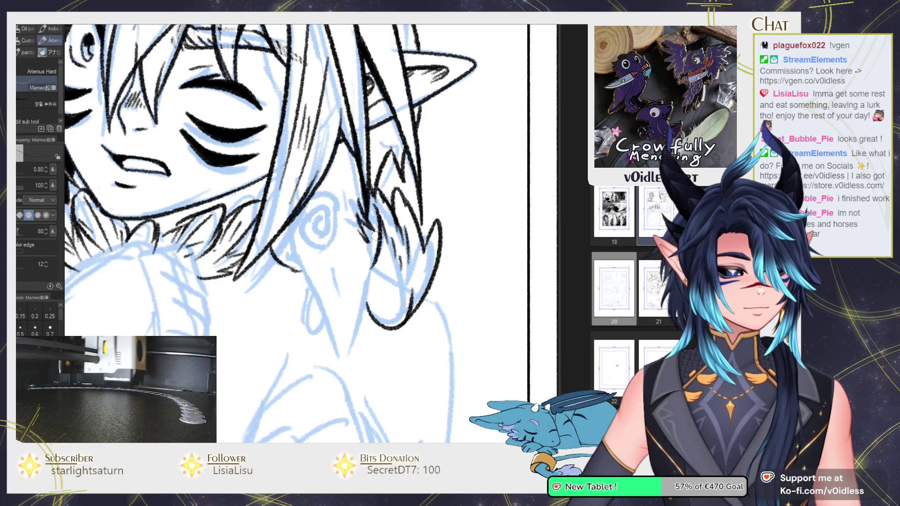
Step: Ink a small mark in the neck hair, the pendant's V shape, and a curl inside the swirl
mouse_move(374, 230)
left_mouse_down()
mouse_move(381, 227)
mouse_move(370, 231)
left_mouse_up()
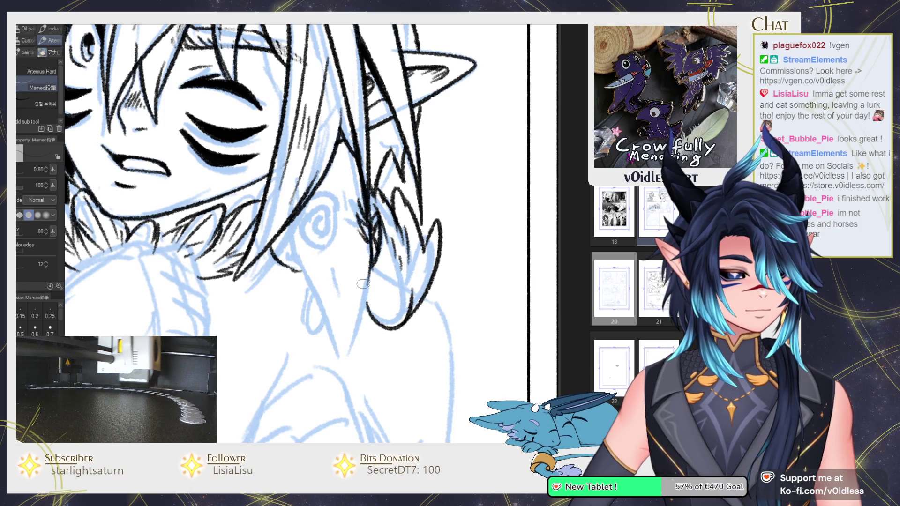
left_click_drag(366, 323, 349, 349)
left_click_drag(329, 317, 300, 265)
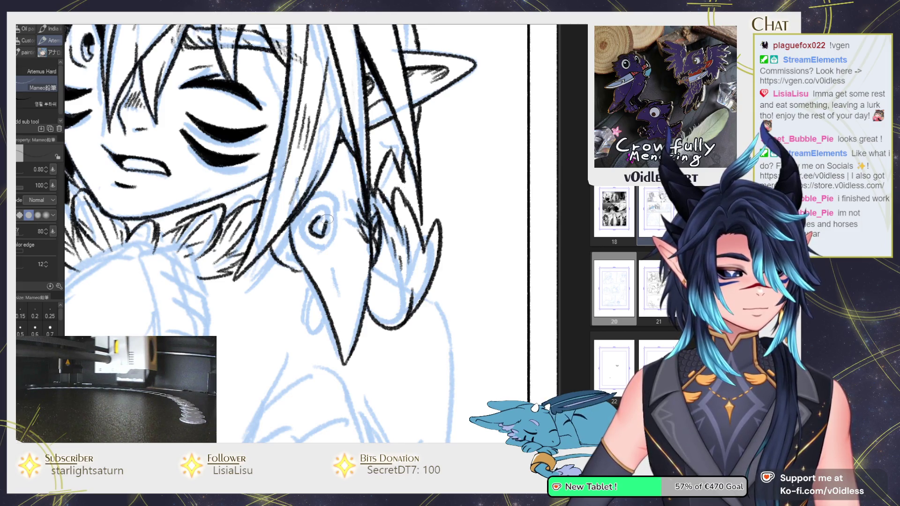
left_click_drag(326, 218, 301, 231)
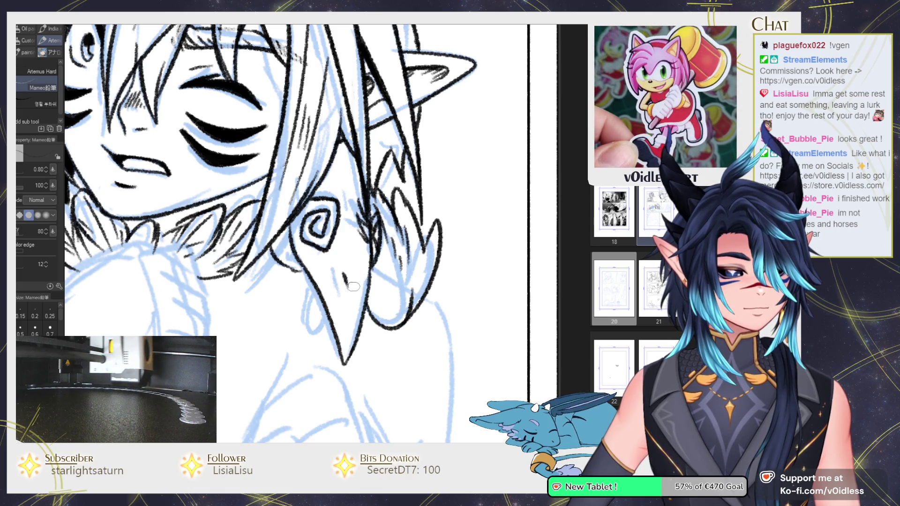
Step: Ink a short curl stroke beside the ear spiral with the Mameo pencil
key("e")
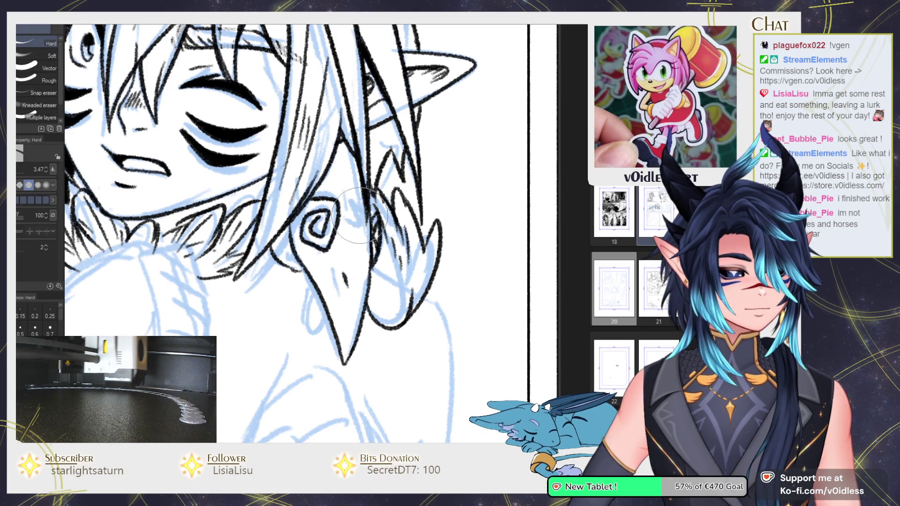
key("p")
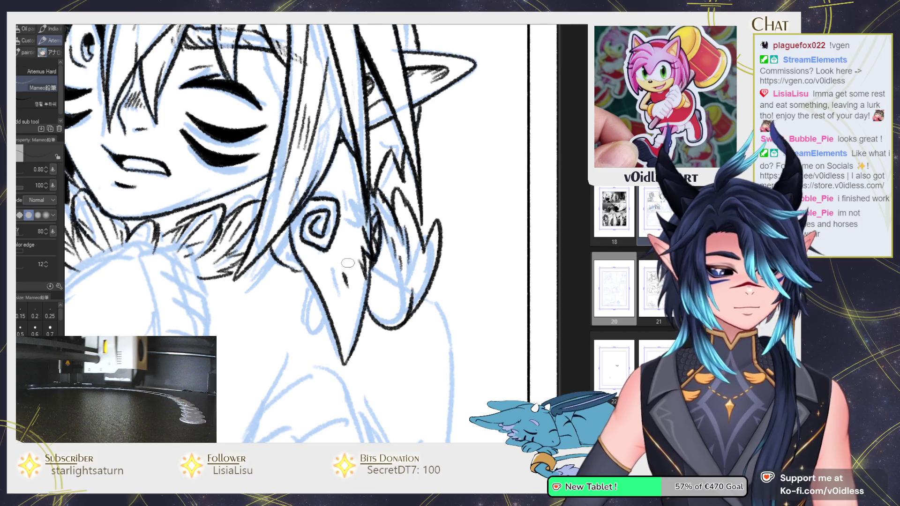
left_click_drag(357, 253, 363, 259)
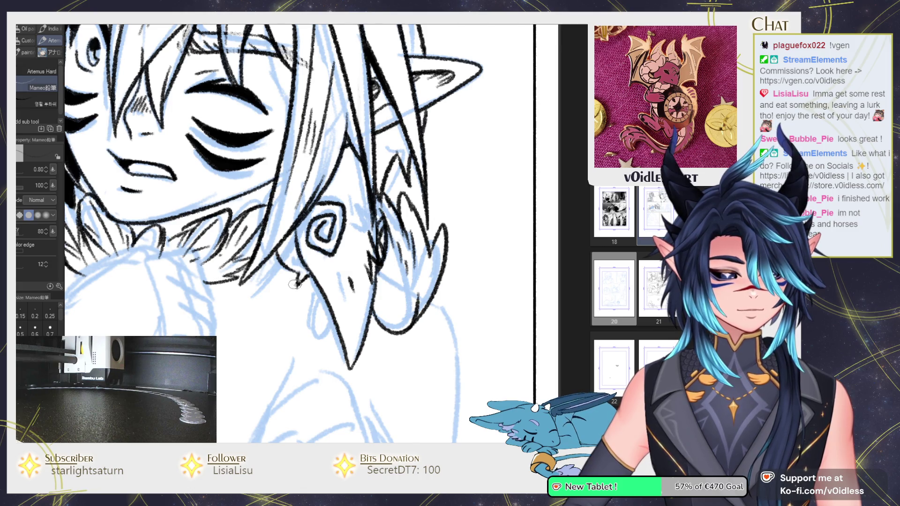
left_click_drag(304, 259, 271, 271)
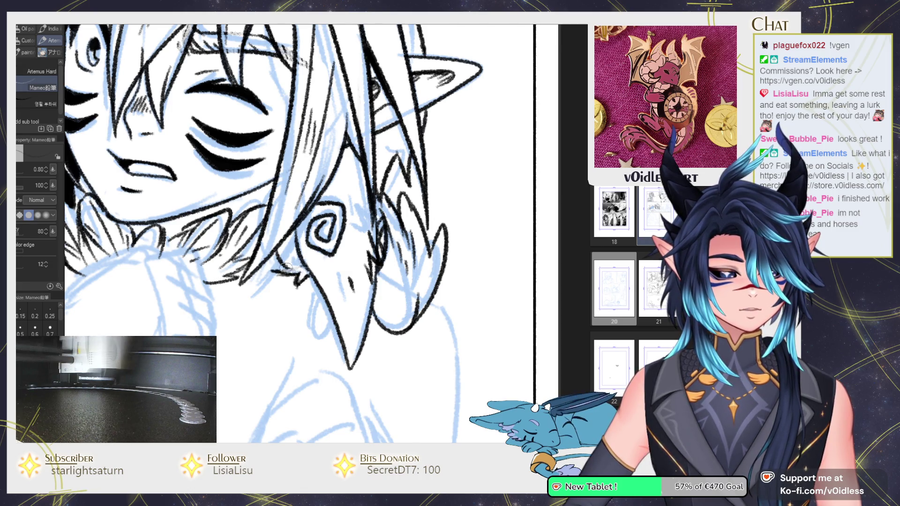
scroll(335, 248, "down", 2)
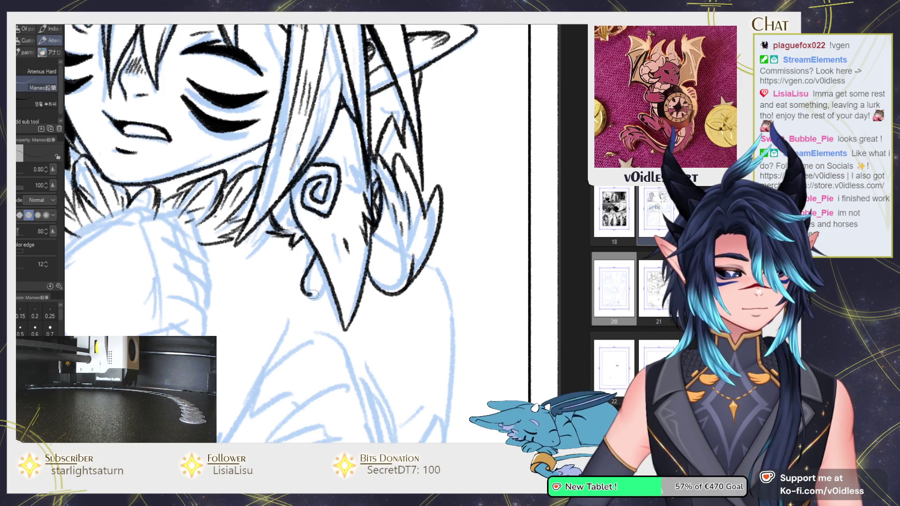
Step: Ink small curls left of the beak pendant and center the view over the face and chest
mouse_move(324, 265)
left_mouse_down()
mouse_move(310, 287)
mouse_move(318, 277)
left_mouse_up()
scroll(332, 288, "down", 2)
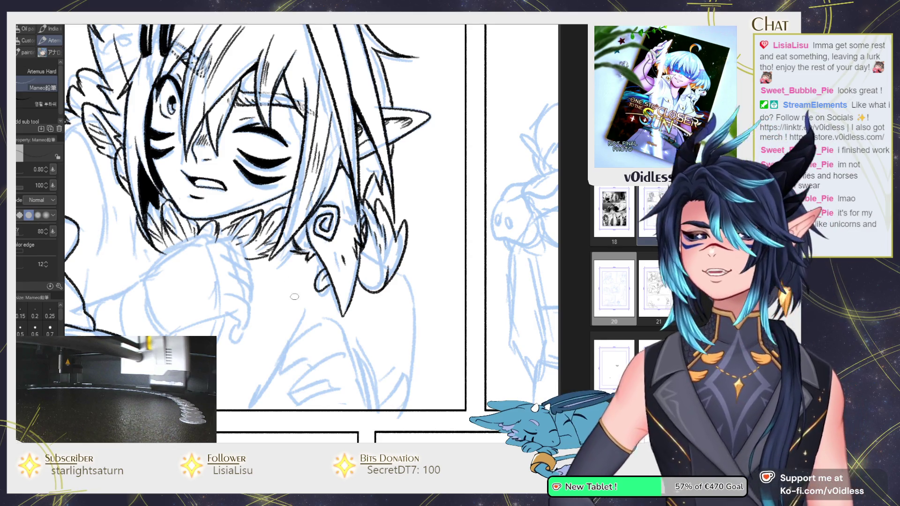
left_click_drag(255, 271, 274, 253)
scroll(275, 253, "up", 3)
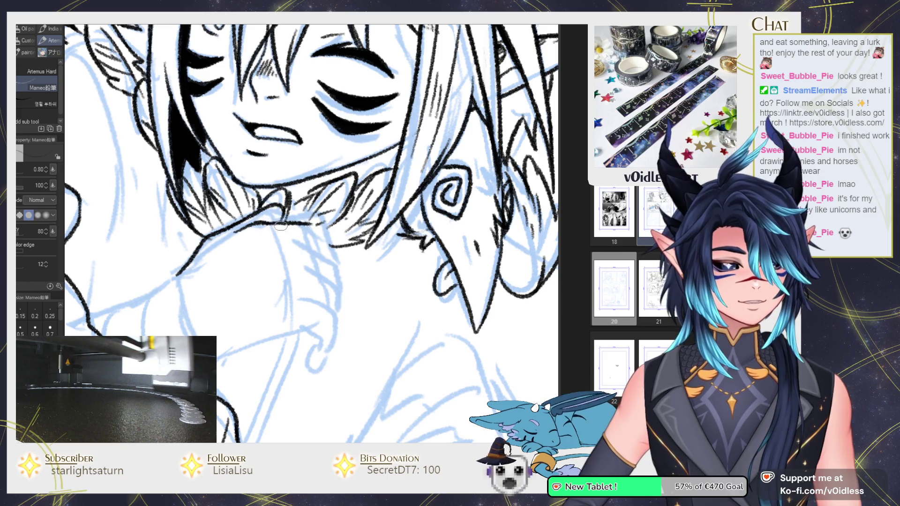
scroll(325, 220, "down", 1)
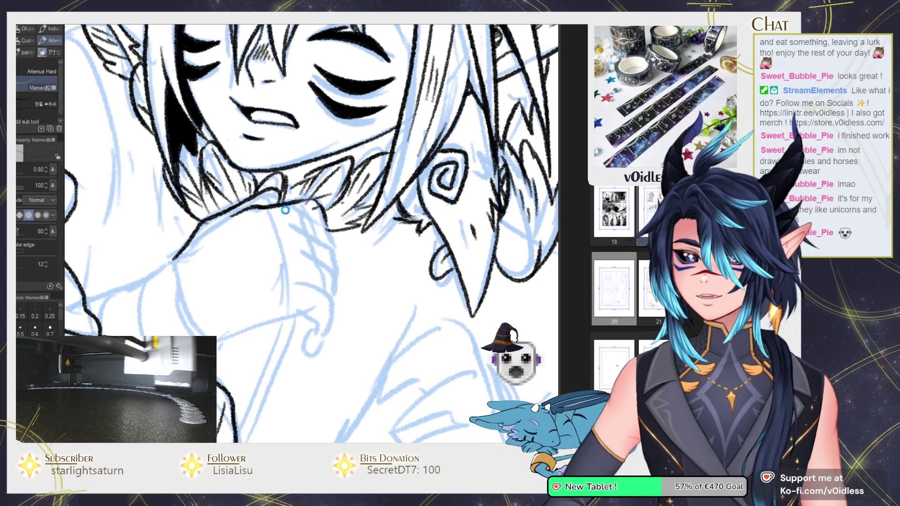
Step: Ink two fingers curving over the collar and the underside edge of the hand
left_click_drag(279, 217, 335, 262)
left_click_drag(288, 246, 336, 293)
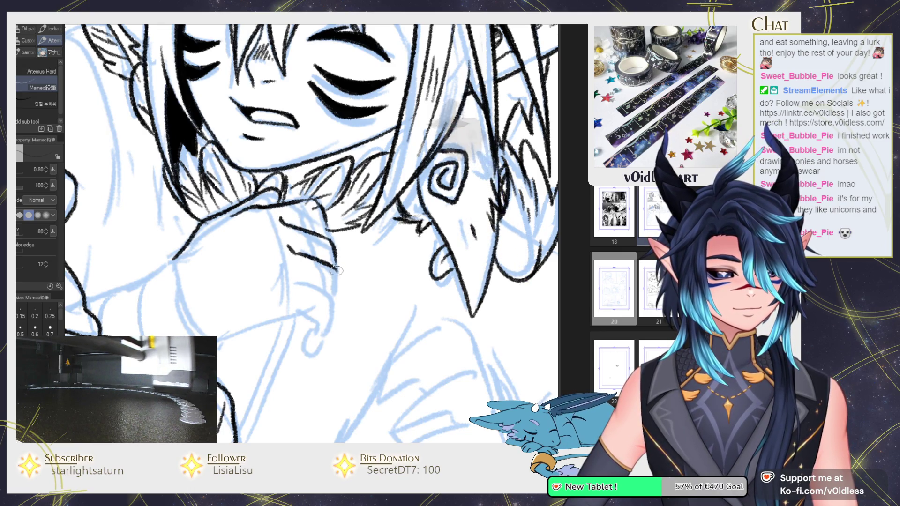
left_click_drag(310, 324, 320, 303)
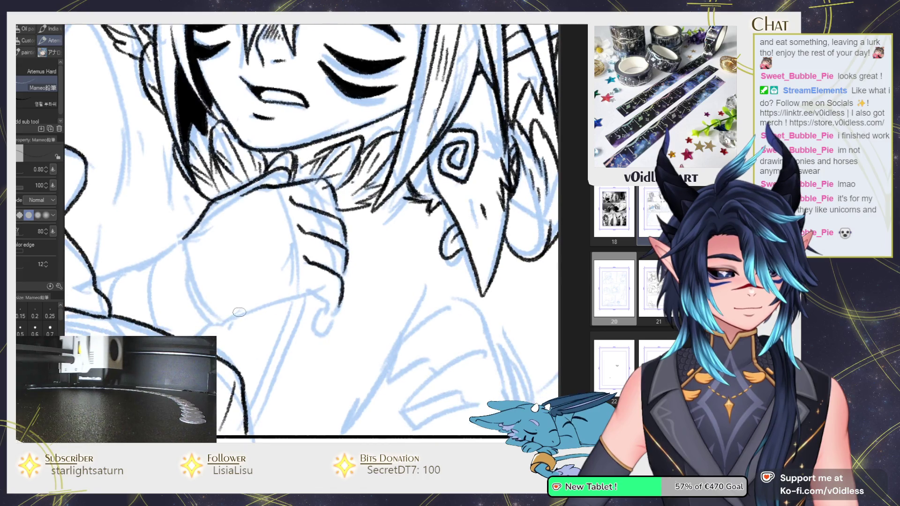
left_click_drag(218, 322, 308, 292)
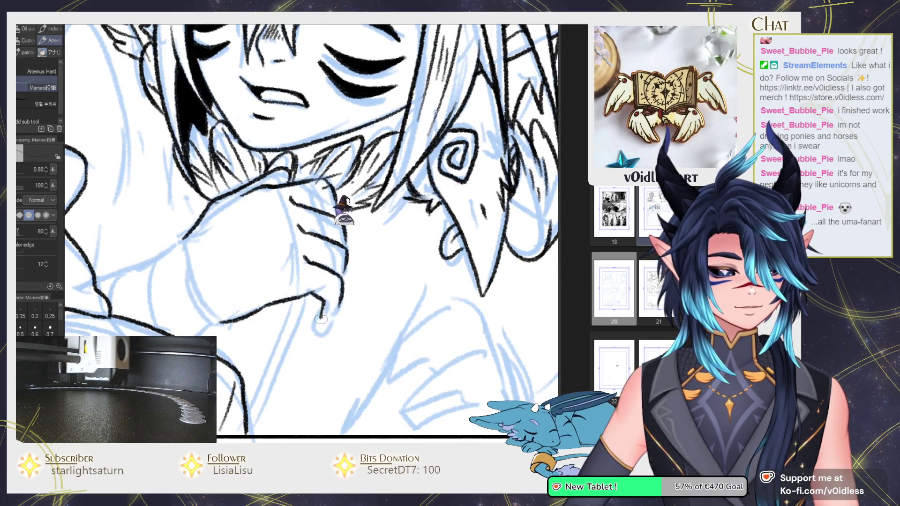
left_click_drag(305, 331, 314, 309)
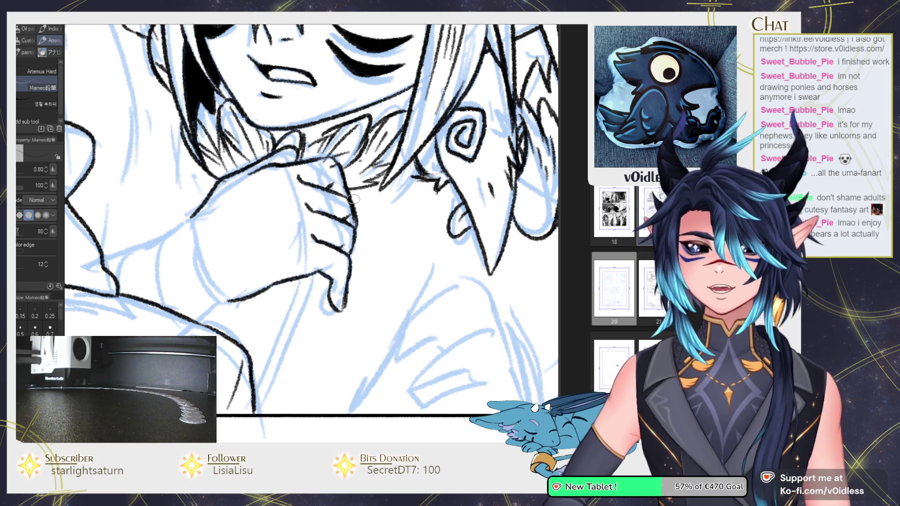
Step: Zoom in and draw a small loop at the fingertip
scroll(312, 274, "up", 1)
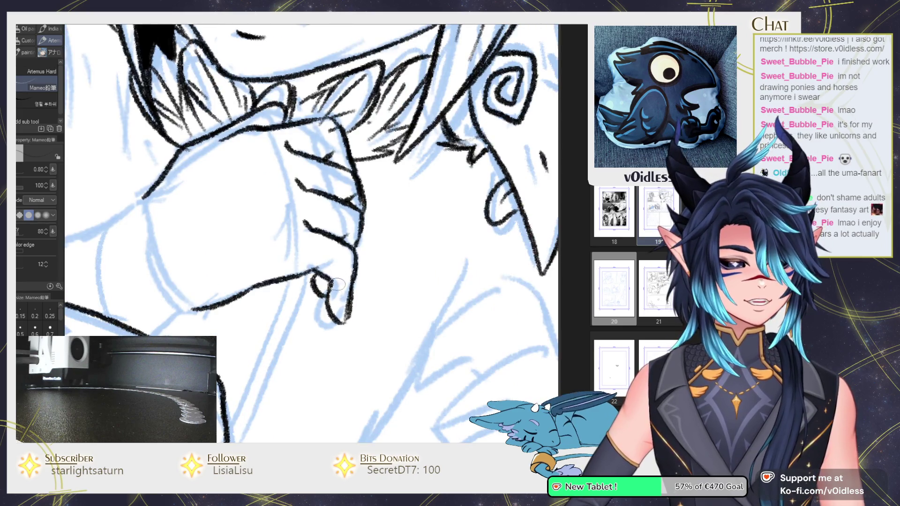
mouse_move(322, 280)
left_mouse_down()
mouse_move(323, 305)
mouse_move(332, 302)
mouse_move(324, 302)
left_mouse_up()
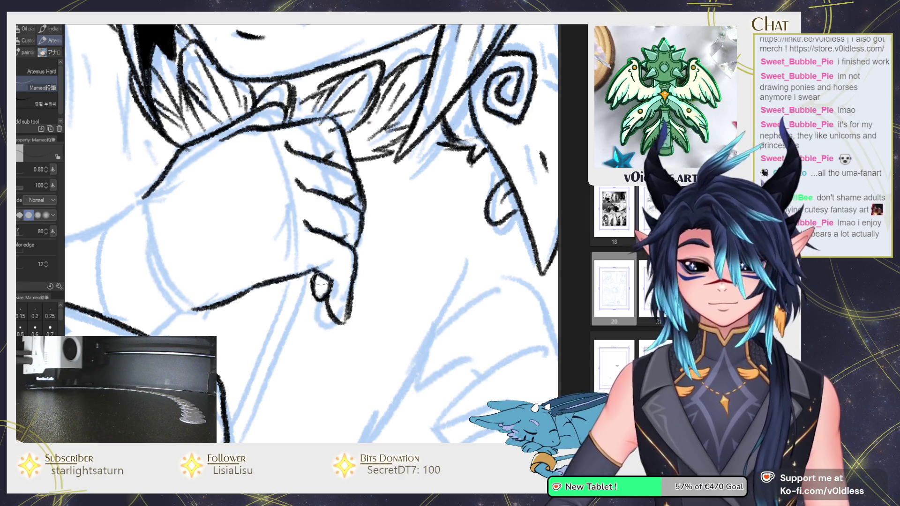
scroll(355, 272, "down", 1)
scroll(354, 273, "down", 3)
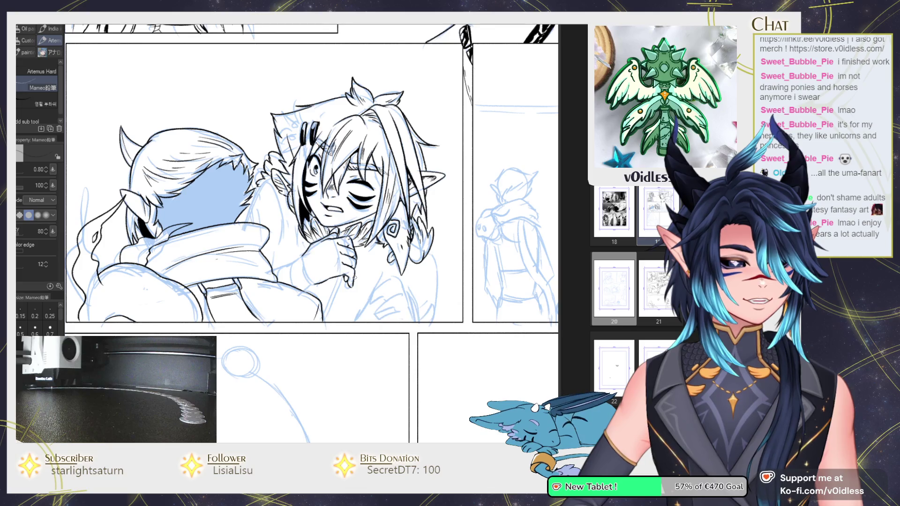
scroll(354, 278, "up", 2)
scroll(349, 272, "up", 2)
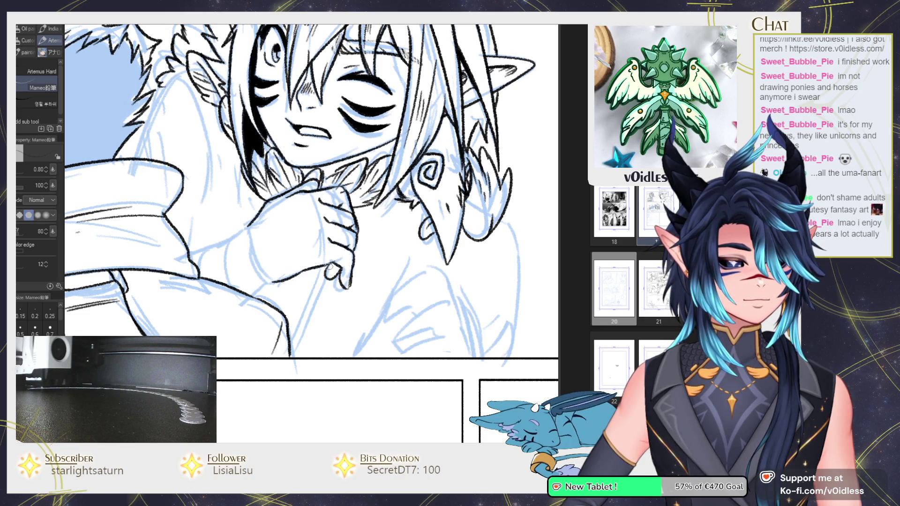
scroll(323, 279, "up", 3)
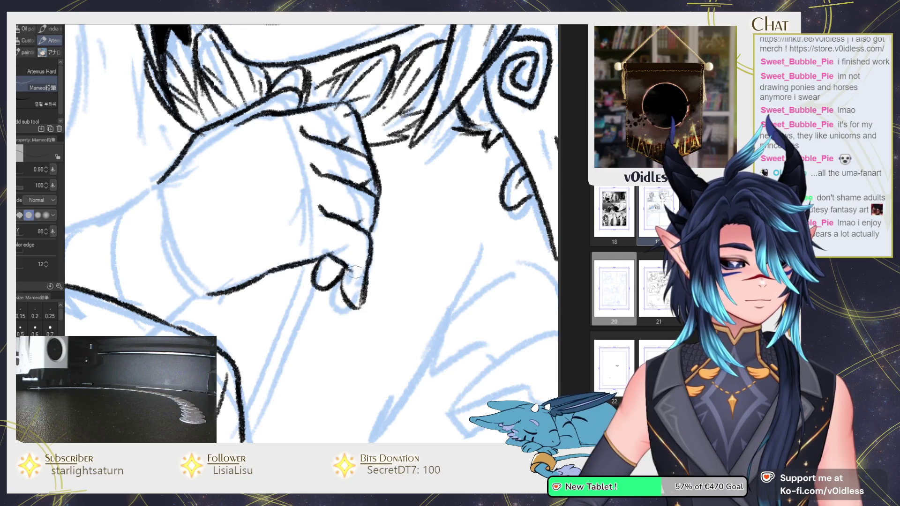
scroll(363, 228, "down", 2)
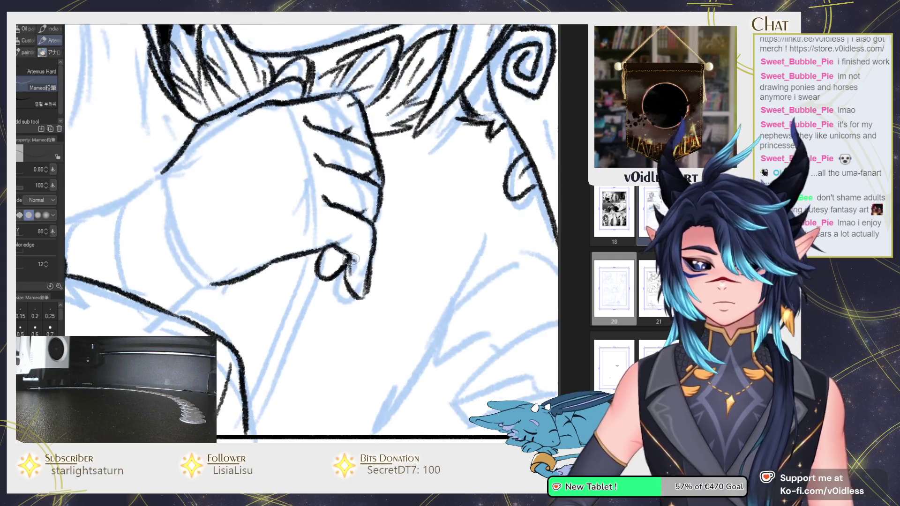
scroll(364, 277, "down", 2)
scroll(364, 277, "down", 1)
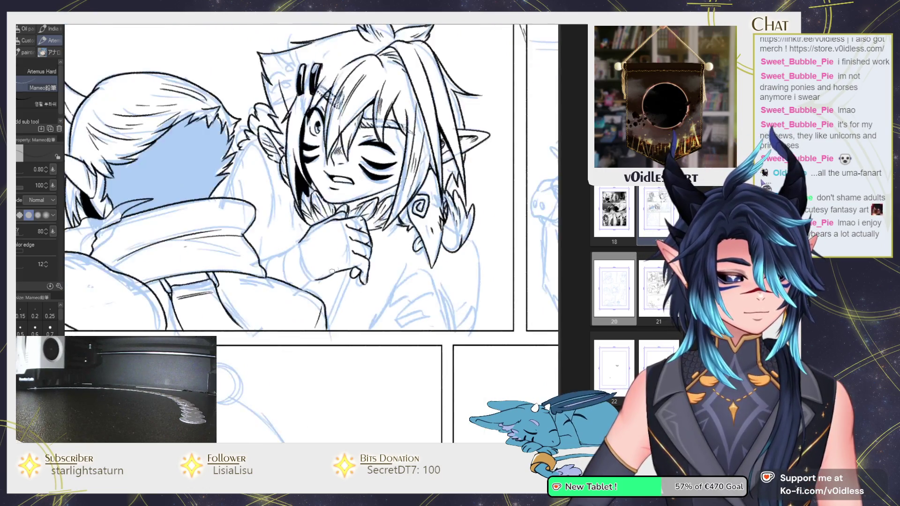
scroll(278, 223, "up", 2)
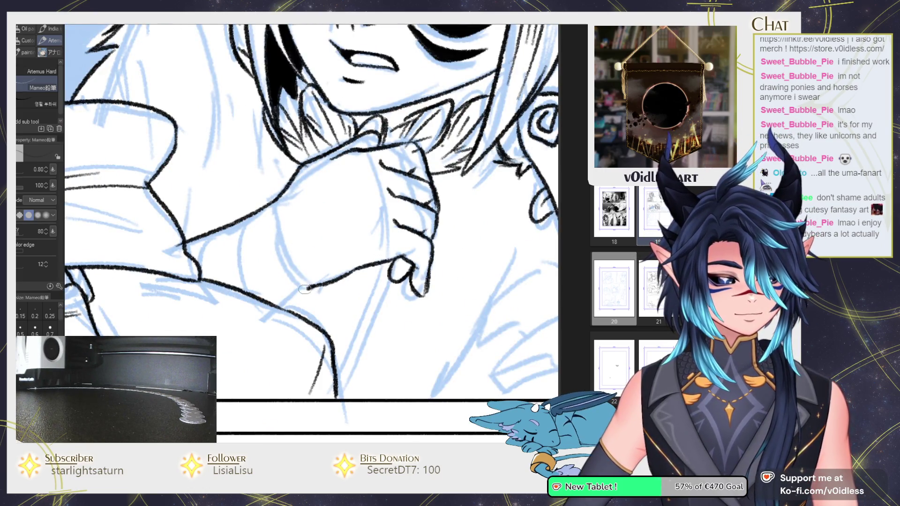
left_click_drag(304, 289, 366, 275)
Step: Ink a curved line along the hand and a line on the sleeve cuff
key("e")
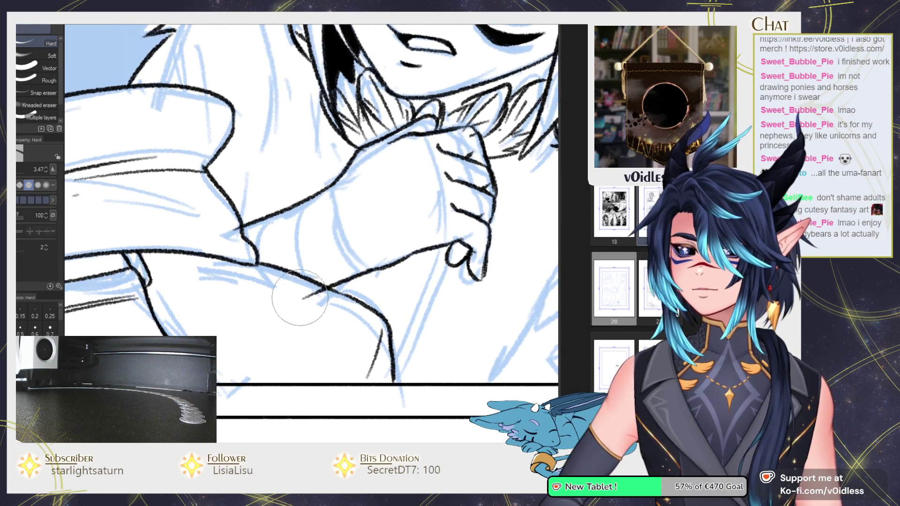
key("p")
mouse_move(344, 177)
left_mouse_down()
mouse_move(371, 271)
mouse_move(303, 211)
left_mouse_up()
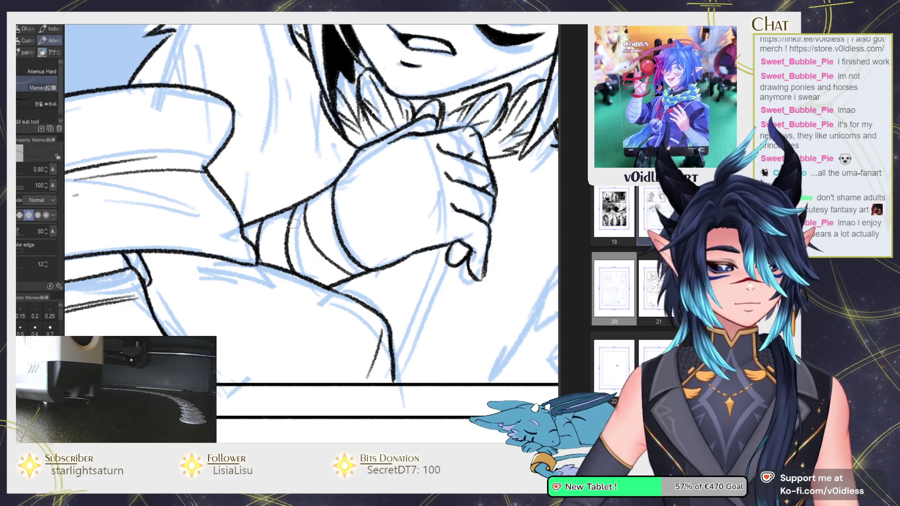
left_click_drag(302, 205, 289, 270)
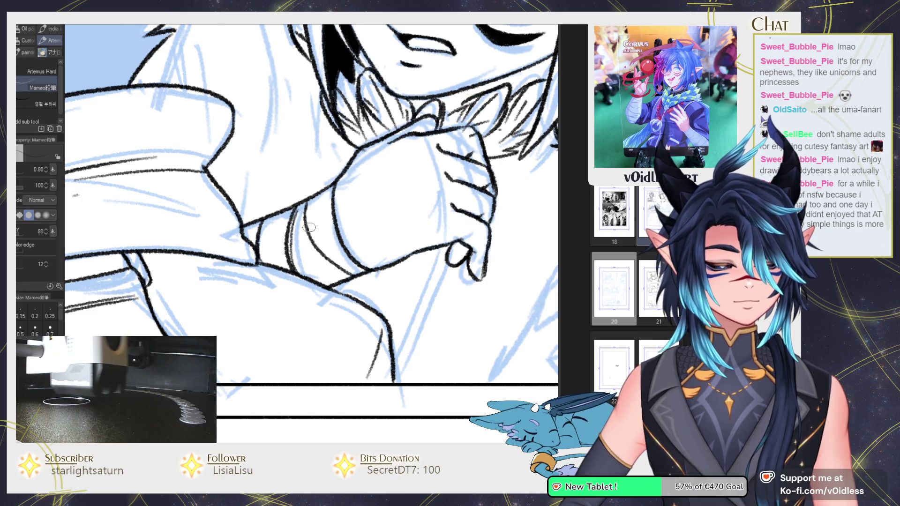
left_click_drag(333, 181, 327, 194)
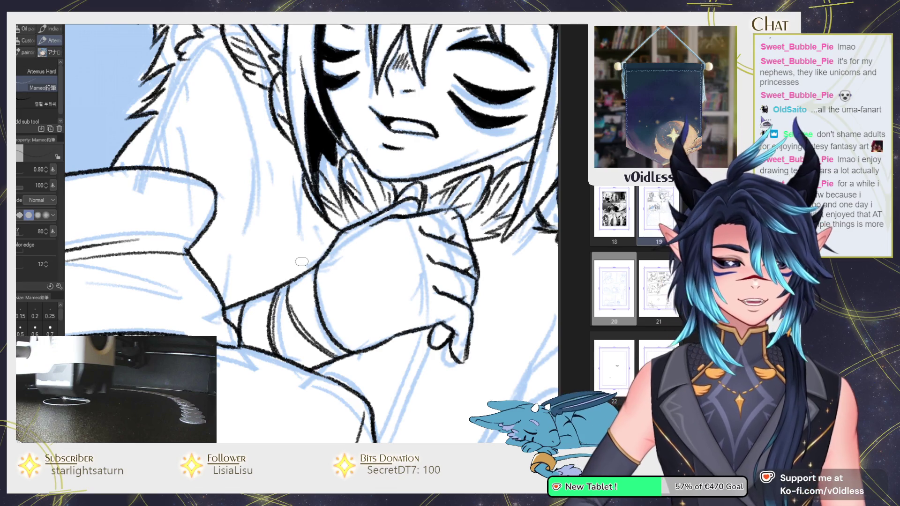
Step: Ink a hair strand by the face and a long hair line down toward the shoulder
left_click_drag(187, 53, 238, 184)
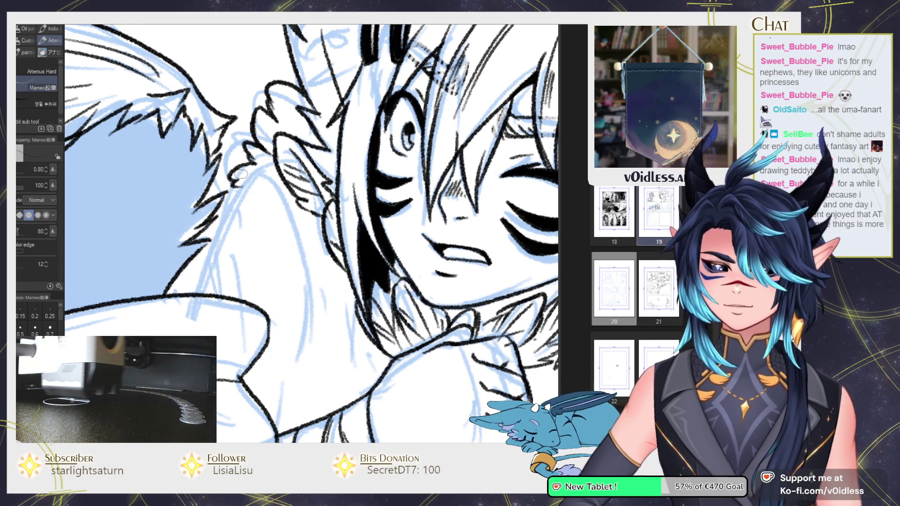
left_click_drag(275, 191, 270, 185)
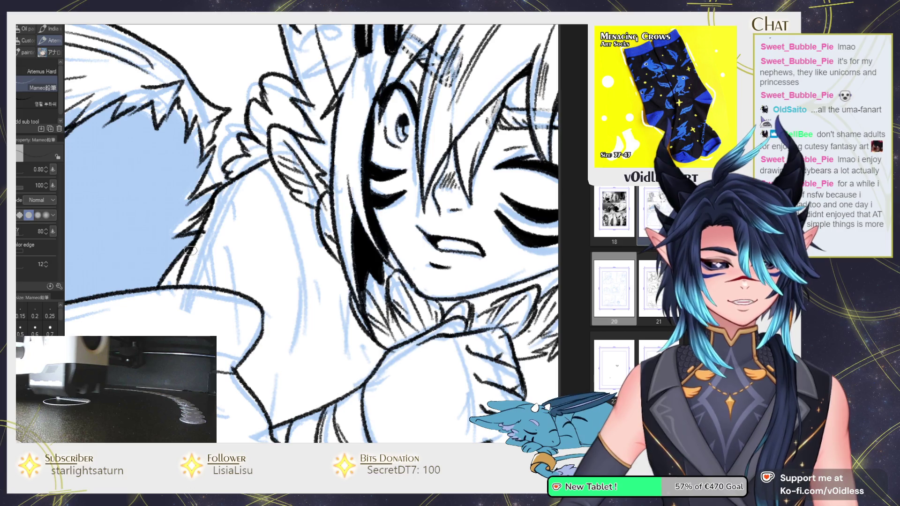
left_click_drag(189, 251, 179, 281)
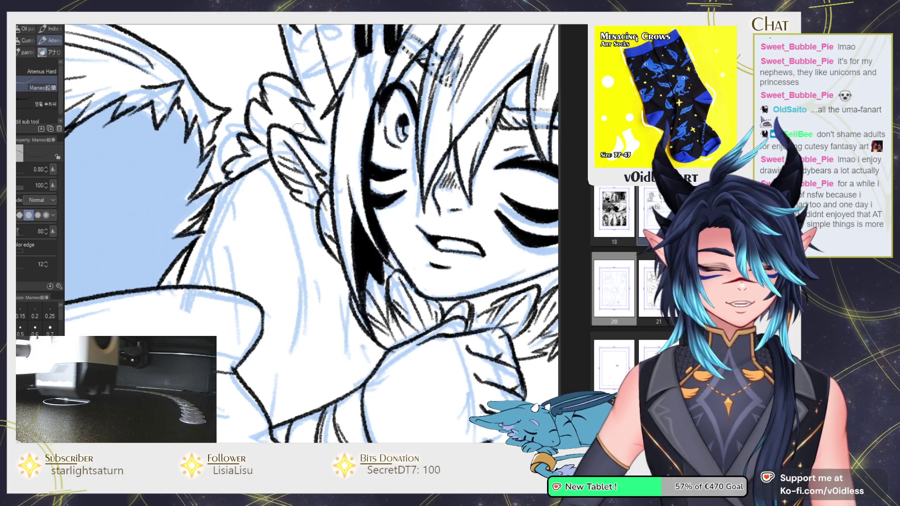
mouse_move(227, 185)
left_mouse_down()
mouse_move(295, 337)
mouse_move(278, 295)
left_mouse_up()
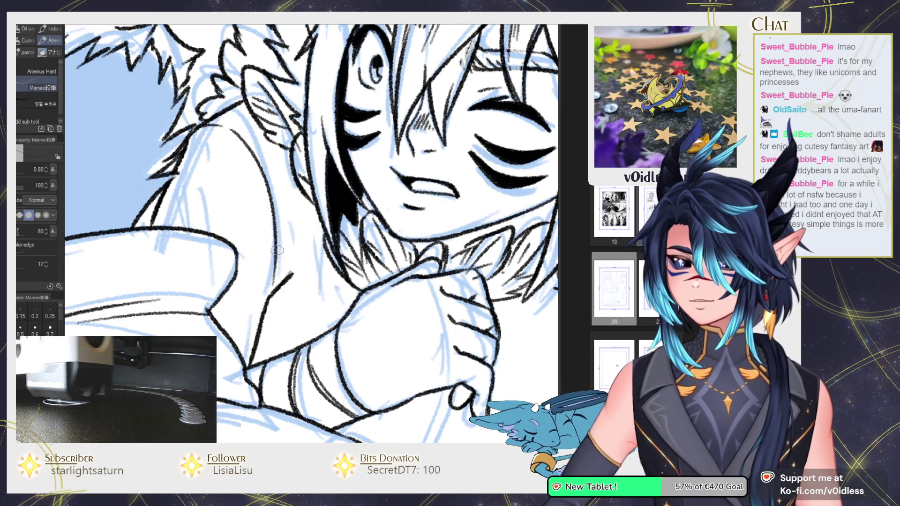
Step: Ink the neck line and retrace it darker
left_click_drag(283, 291, 296, 216)
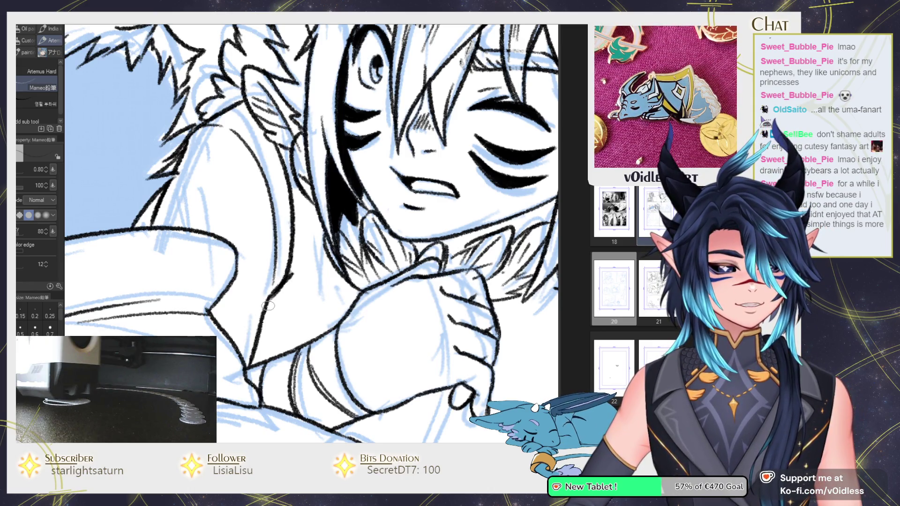
left_click_drag(296, 193, 281, 299)
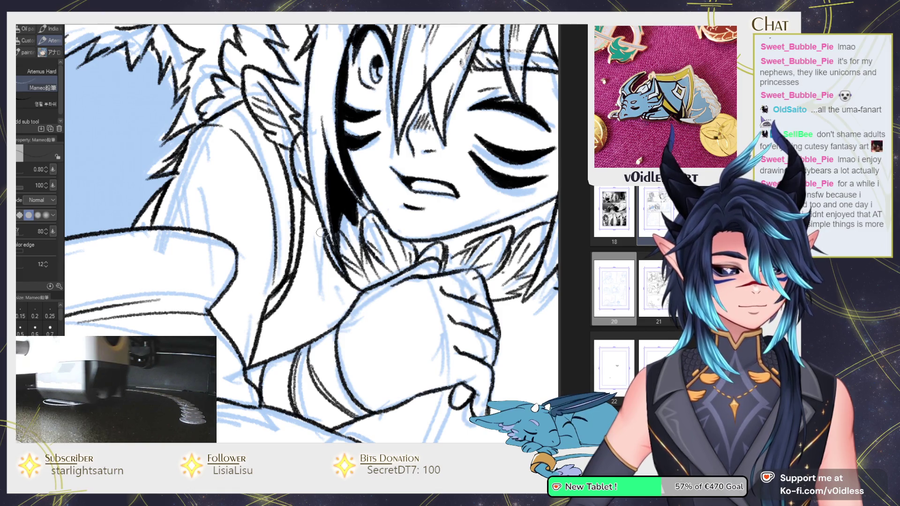
scroll(435, 245, "down", 5)
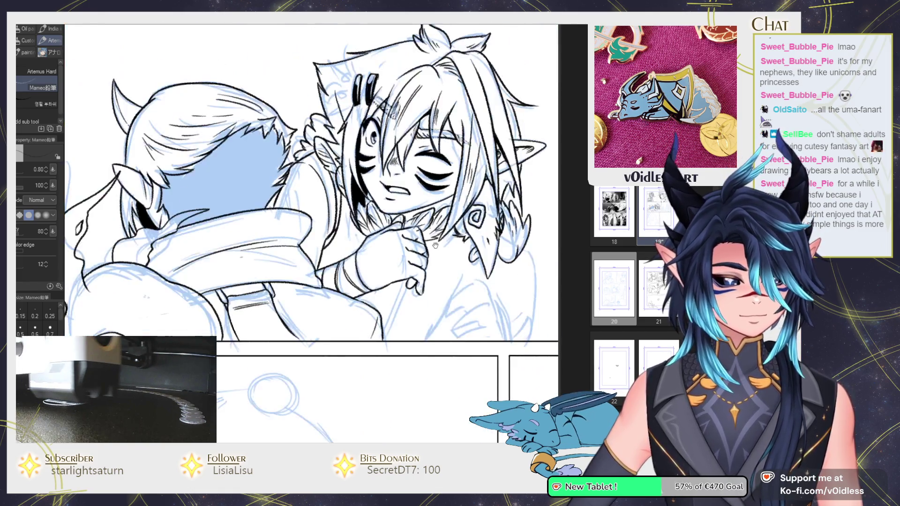
left_click_drag(435, 245, 332, 254)
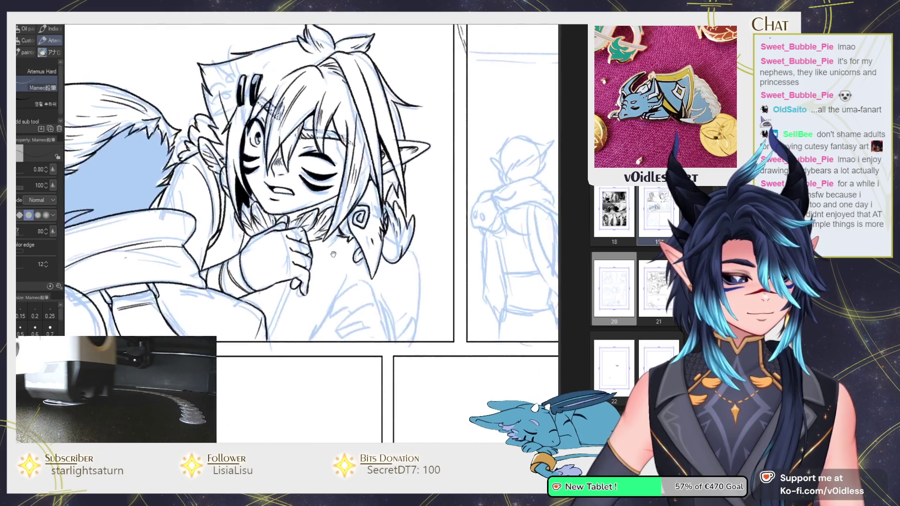
scroll(283, 296, "up", 4)
Step: Draw the two necklace cord strands from the hand down to the pendant blob
left_click_drag(266, 323, 236, 406)
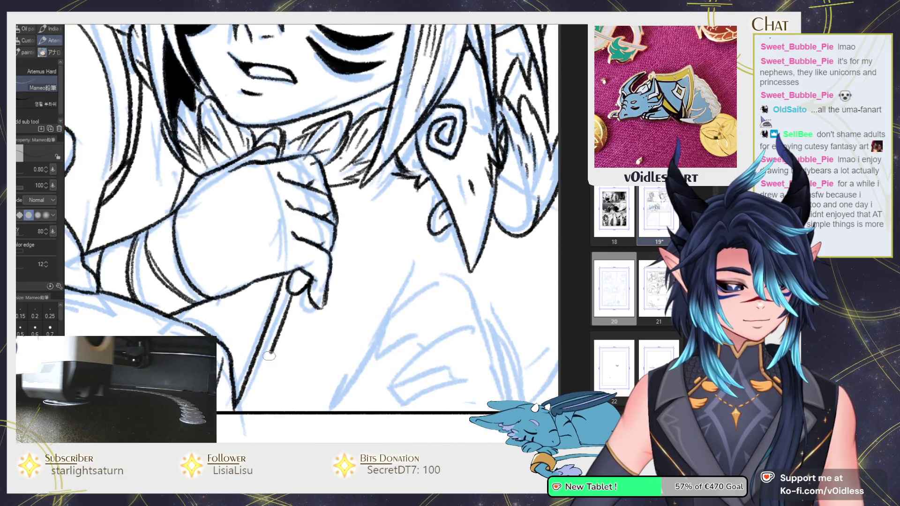
scroll(269, 355, "down", 3)
left_click_drag(356, 225, 329, 321)
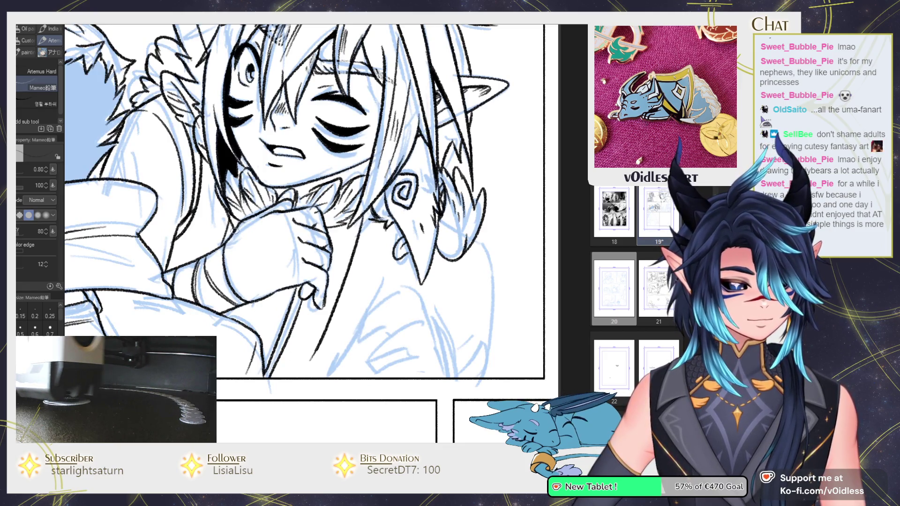
mouse_move(267, 298)
left_mouse_down()
mouse_move(299, 373)
mouse_move(284, 364)
mouse_move(305, 373)
mouse_move(297, 373)
left_mouse_up()
scroll(319, 357, "up", 2)
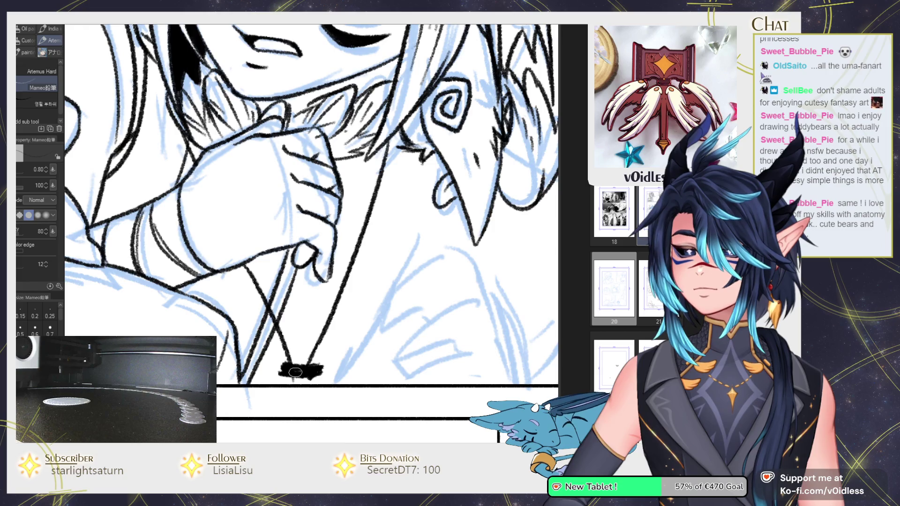
Step: Zoom in on the pendant and thicken its bottom edge into a rounded shape
scroll(295, 372, "up", 1)
scroll(300, 368, "up", 1)
scroll(302, 335, "up", 1)
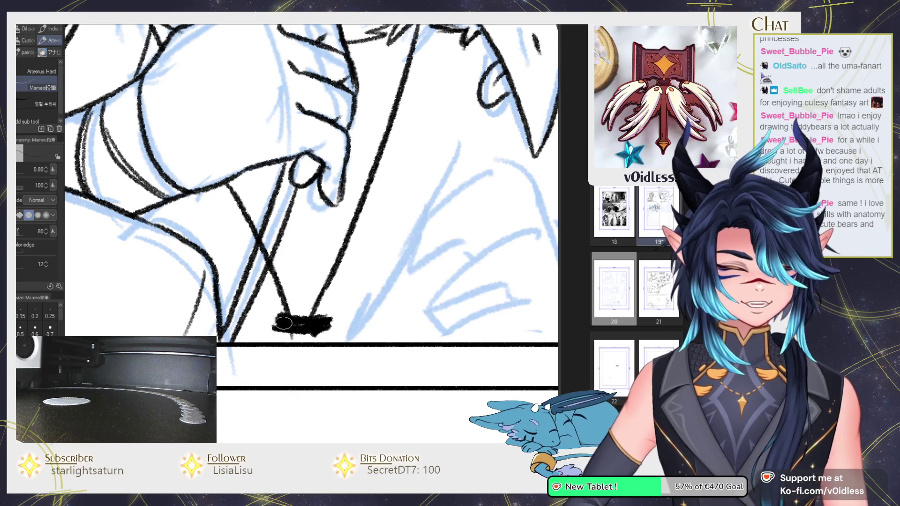
scroll(307, 323, "down", 1)
scroll(313, 319, "down", 1)
scroll(312, 319, "up", 1)
scroll(328, 314, "up", 1)
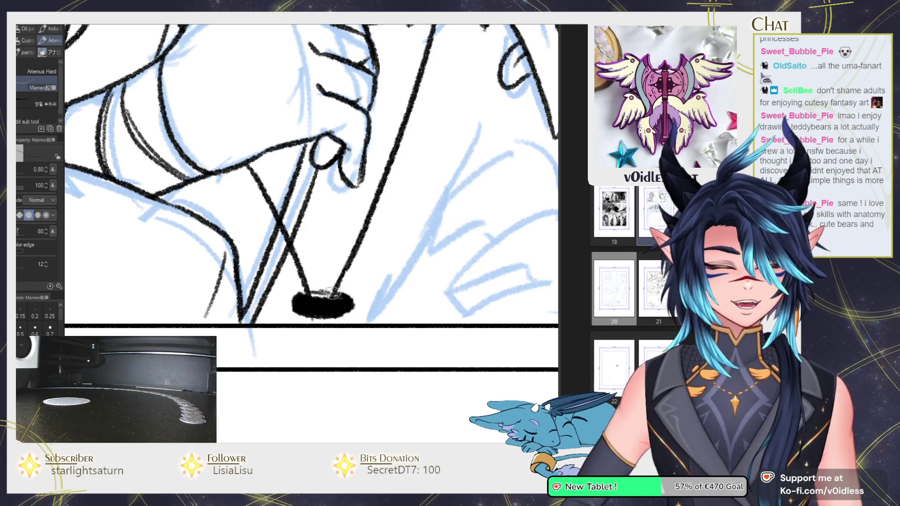
left_click_drag(339, 320, 311, 298)
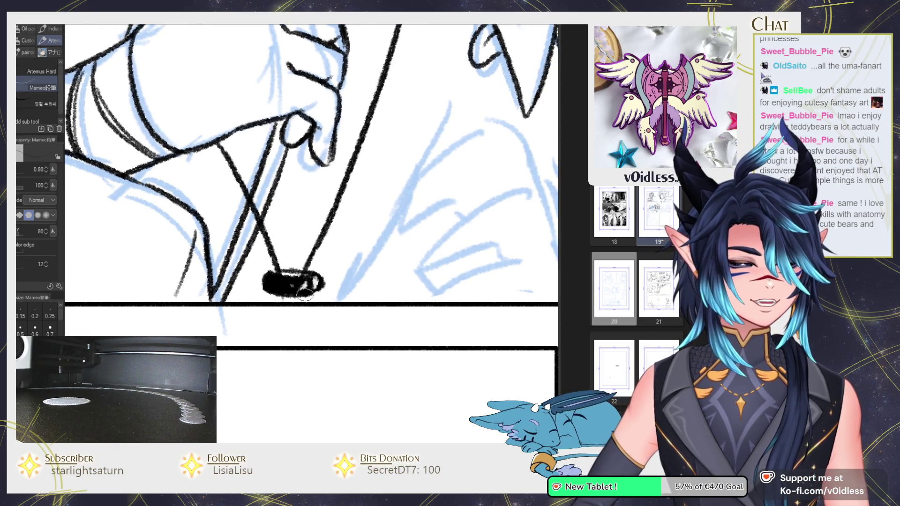
left_click_drag(312, 344, 307, 323)
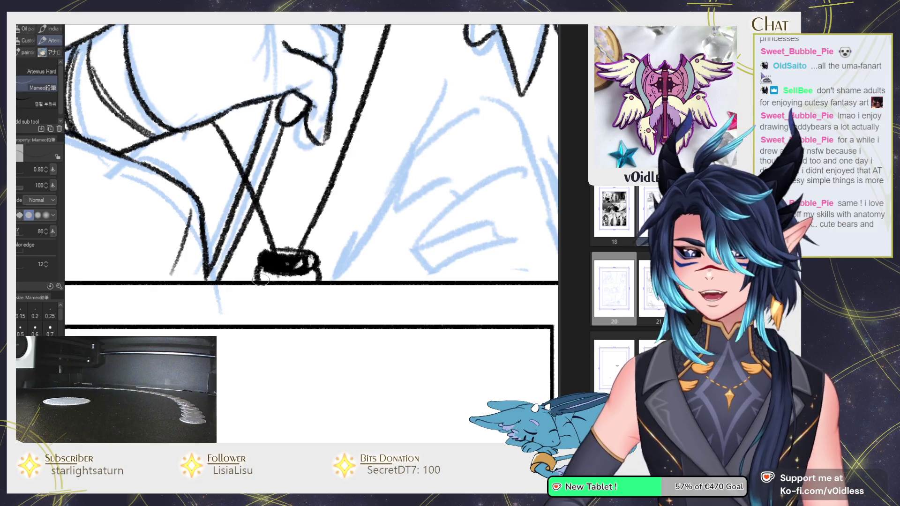
left_click_drag(257, 275, 311, 281)
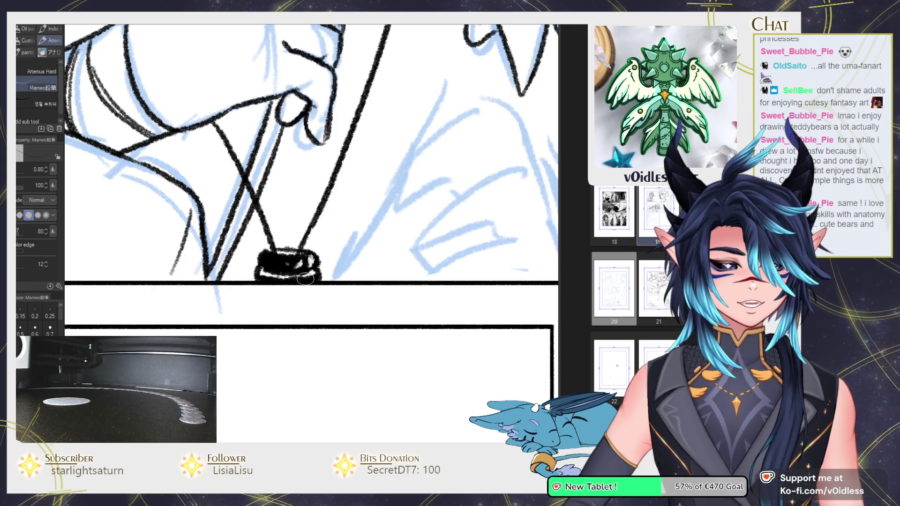
scroll(311, 280, "down", 2)
scroll(299, 284, "down", 3)
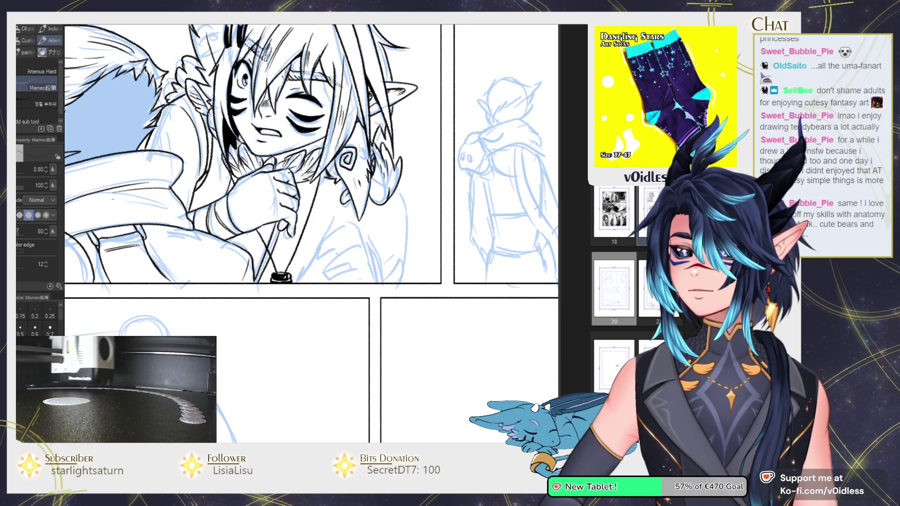
Step: Dab a chain of round black beads up the left necklace strand
left_click_drag(345, 229, 309, 227)
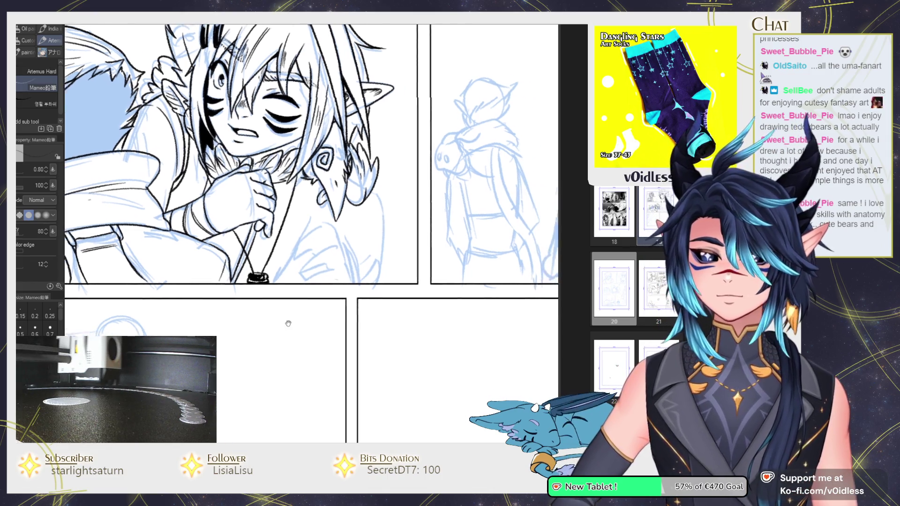
scroll(307, 222, "up", 2)
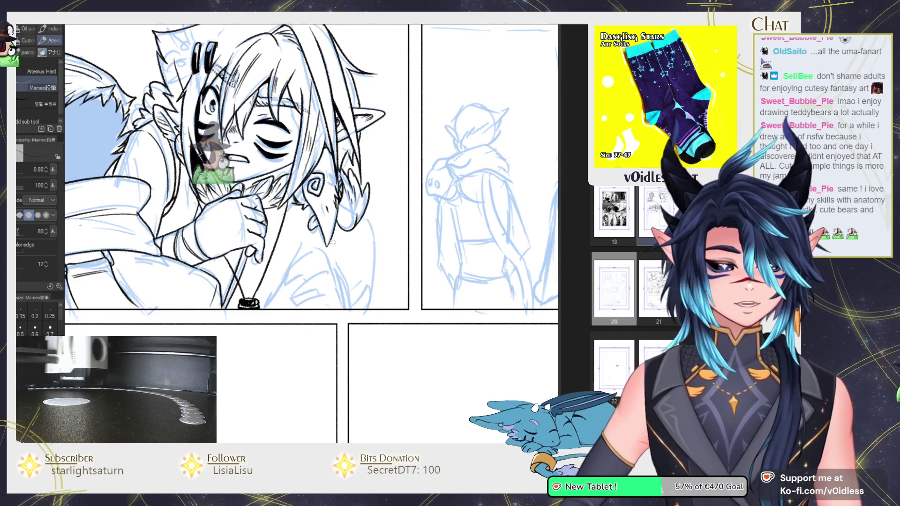
scroll(259, 281, "up", 2)
scroll(259, 282, "up", 2)
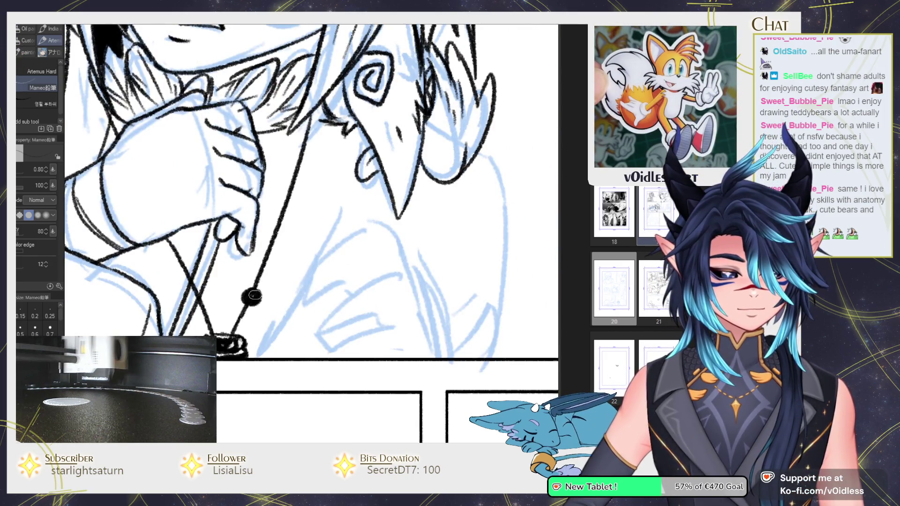
left_click(199, 294)
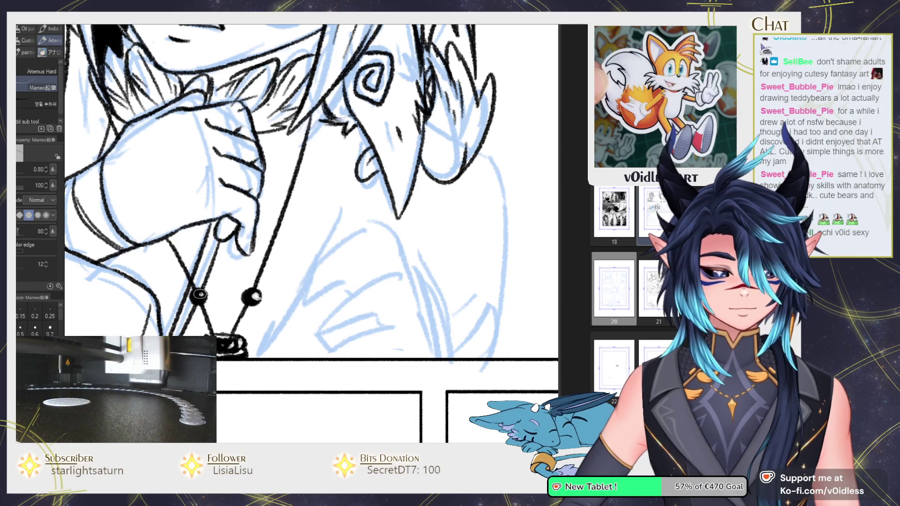
left_click(184, 267)
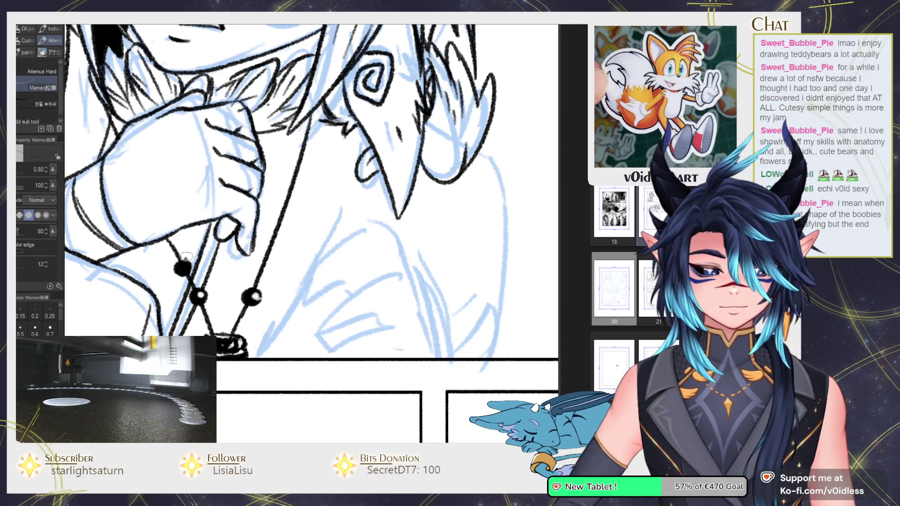
left_click(182, 257)
left_click_drag(178, 244, 173, 239)
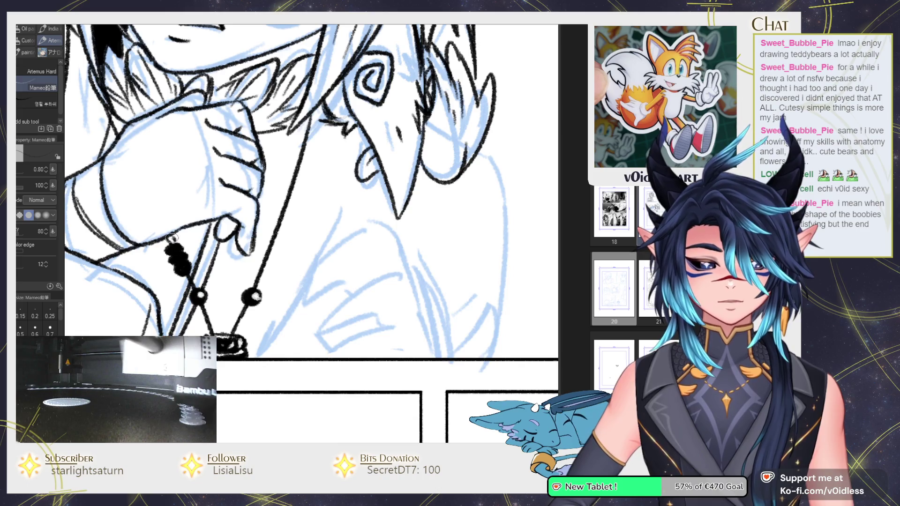
Step: Add beads along the right strand, redrawing a misplaced bead higher up
left_click_drag(227, 268, 240, 256)
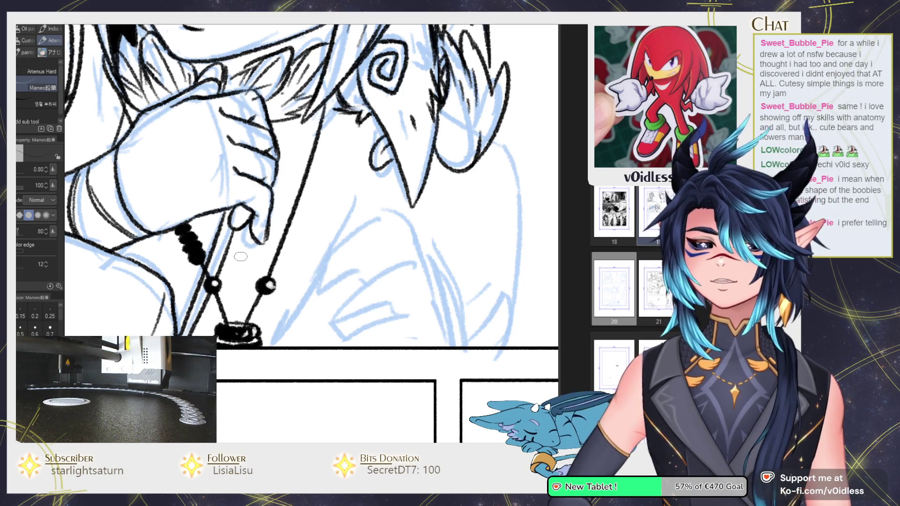
left_click_drag(279, 240, 281, 242)
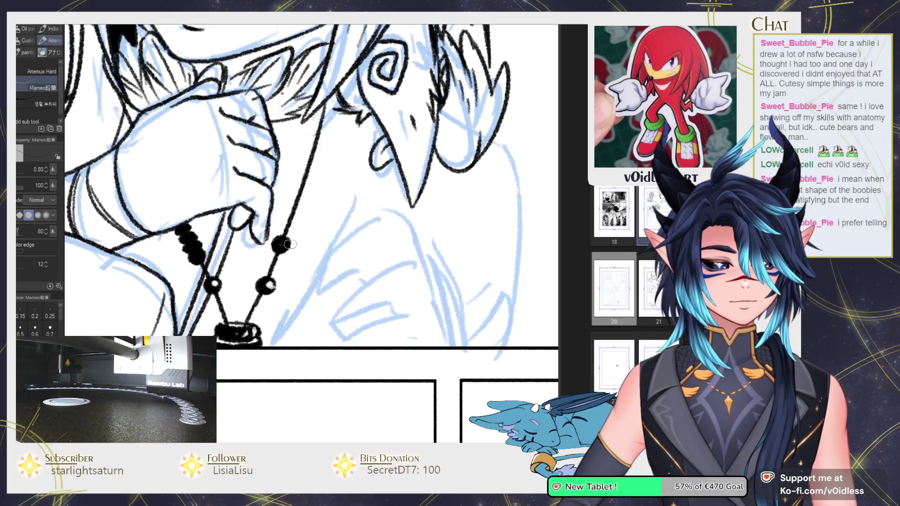
mouse_move(290, 231)
left_mouse_down()
mouse_move(300, 200)
mouse_move(287, 235)
left_mouse_up()
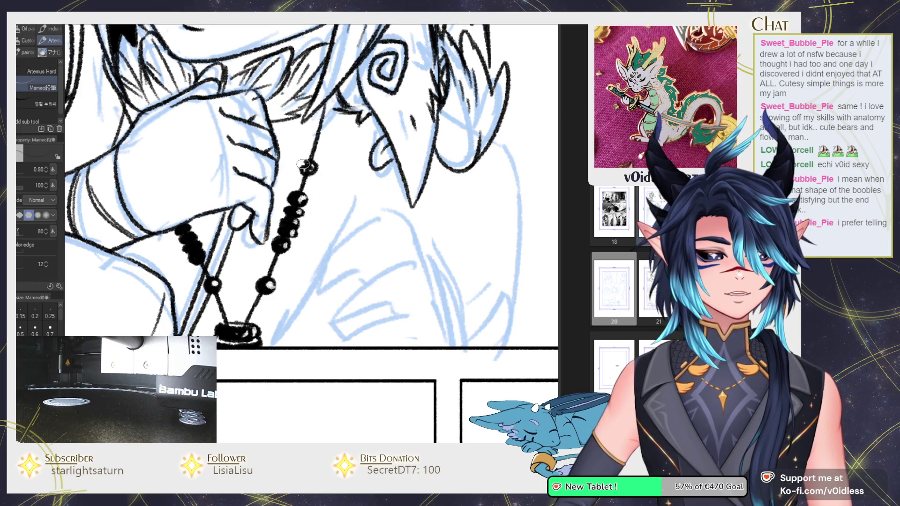
key("ctrl+z")
left_click_drag(309, 153, 318, 150)
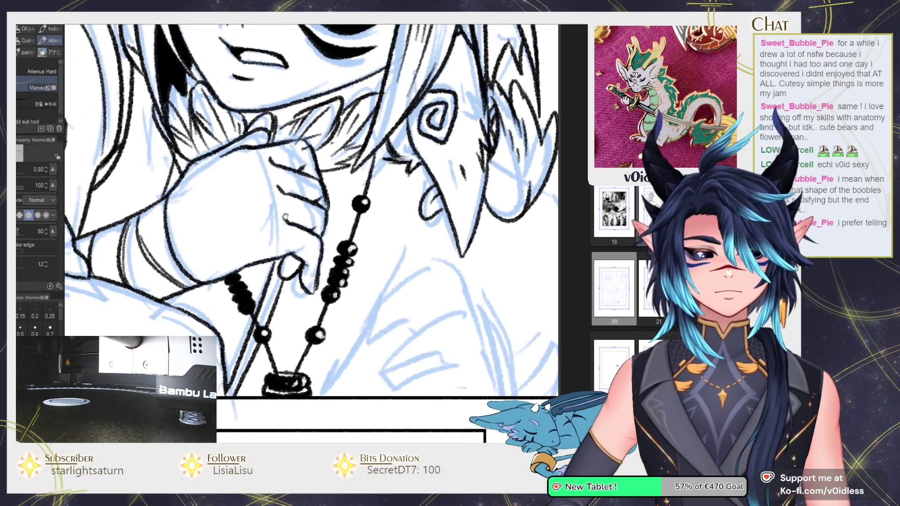
left_click_drag(197, 145, 247, 194)
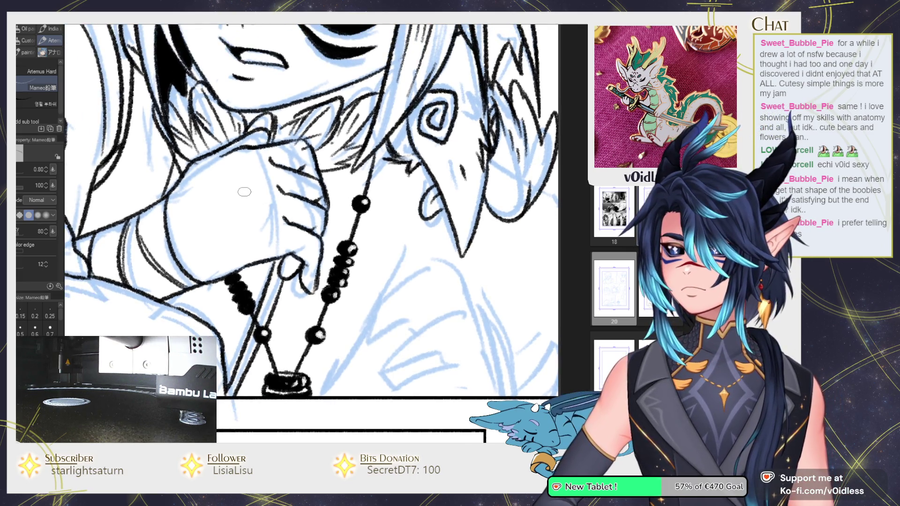
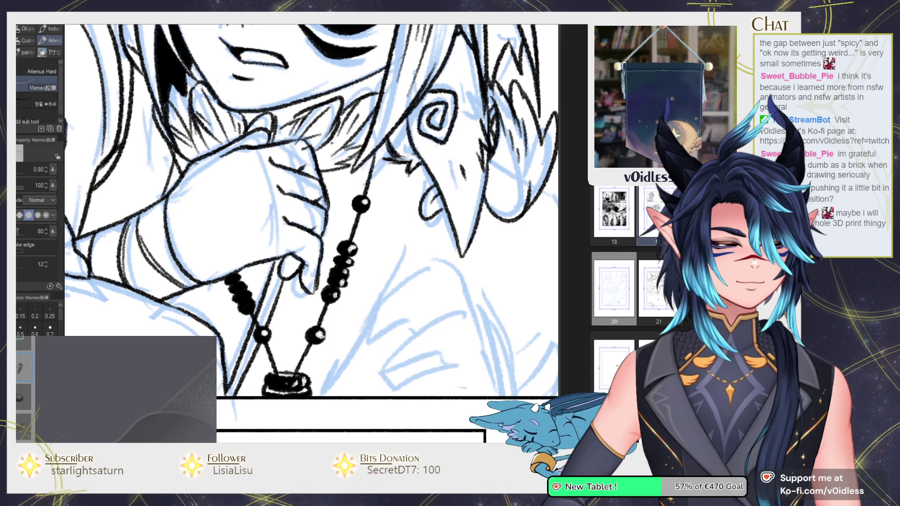
Step: Ink the line under the beaked collar, the lower hand's top edge and its redrawn lower finger
key("ctrl+minus")
scroll(394, 271, "up", 2)
scroll(395, 272, "down", 3)
scroll(395, 272, "up", 1)
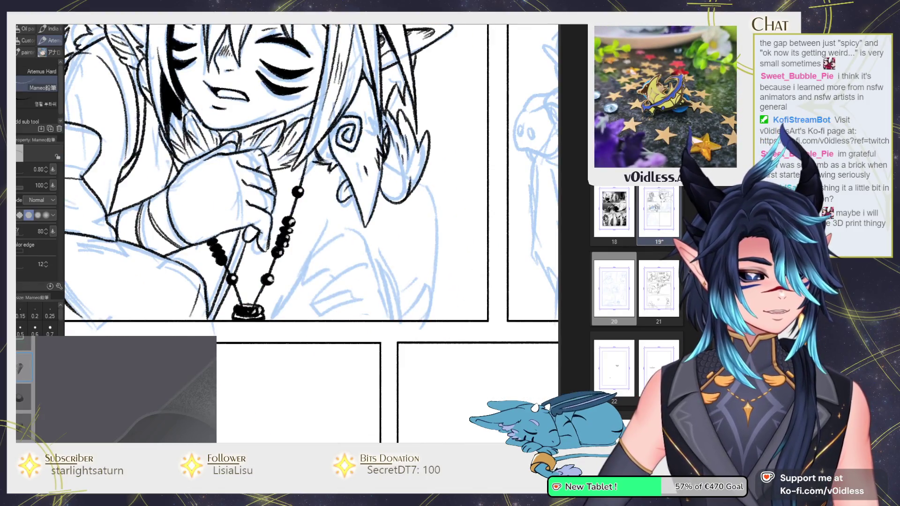
scroll(363, 238, "up", 2)
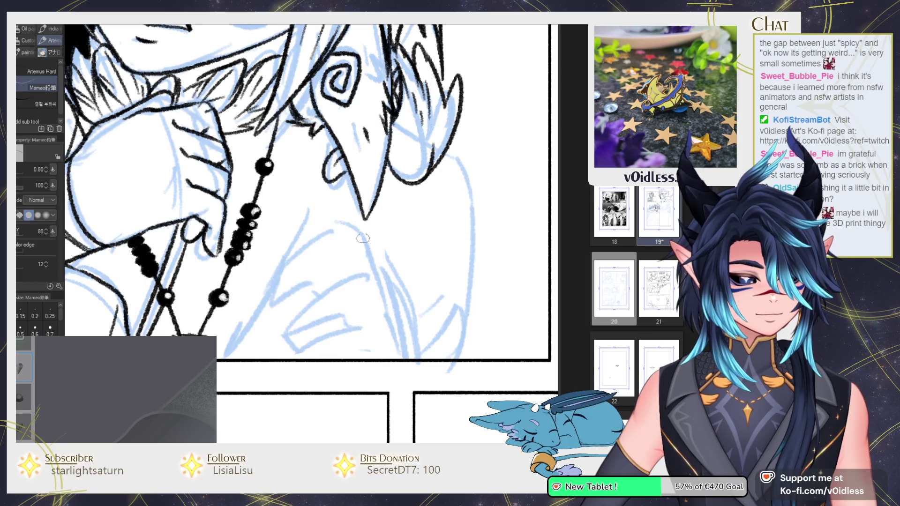
mouse_move(385, 276)
left_mouse_down()
mouse_move(353, 232)
mouse_move(293, 287)
left_mouse_up()
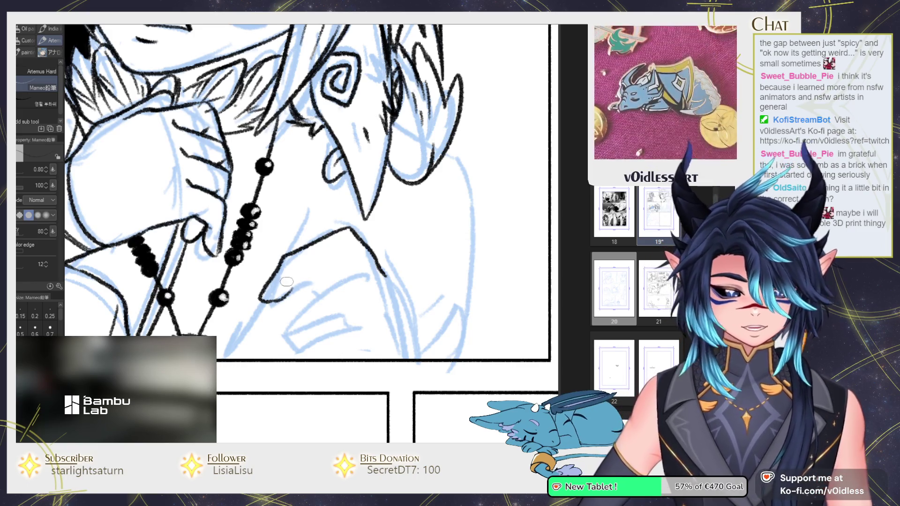
left_click_drag(287, 281, 368, 276)
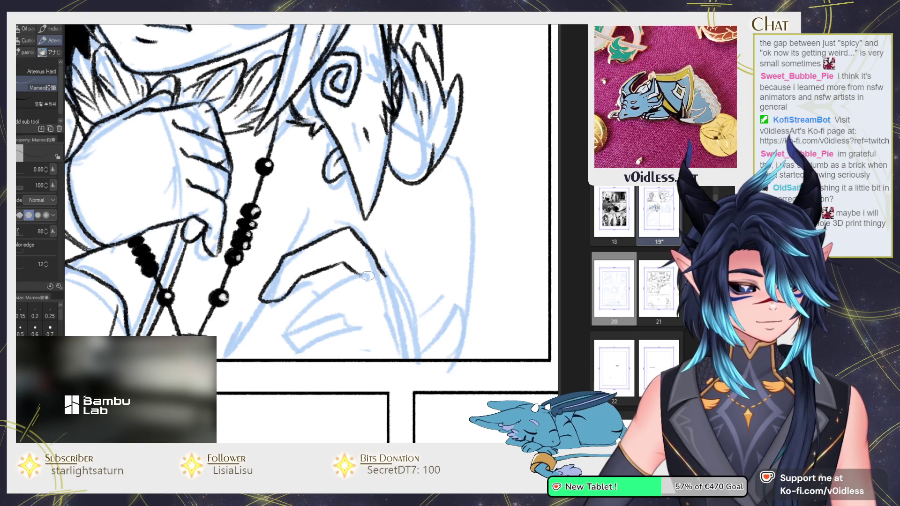
left_click_drag(389, 276, 306, 302)
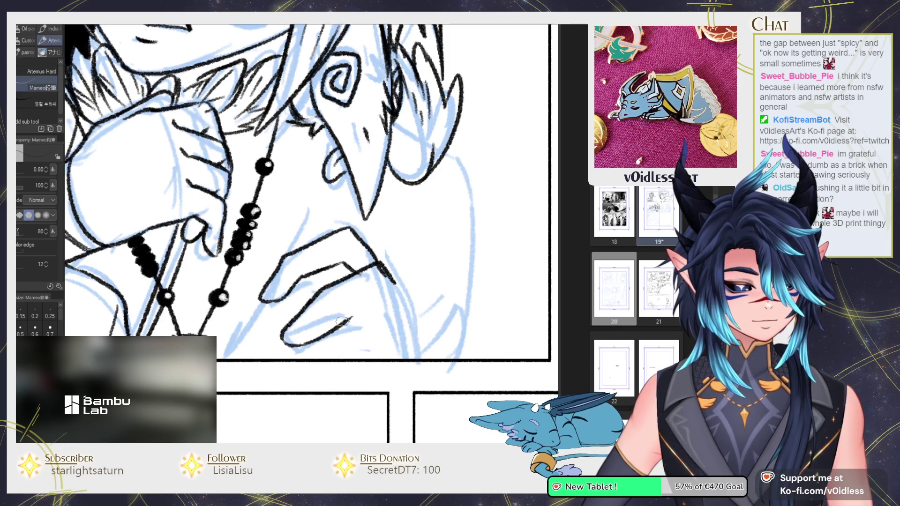
key("ctrl+z")
mouse_move(284, 344)
left_mouse_down()
mouse_move(381, 280)
mouse_move(411, 313)
mouse_move(385, 318)
left_mouse_up()
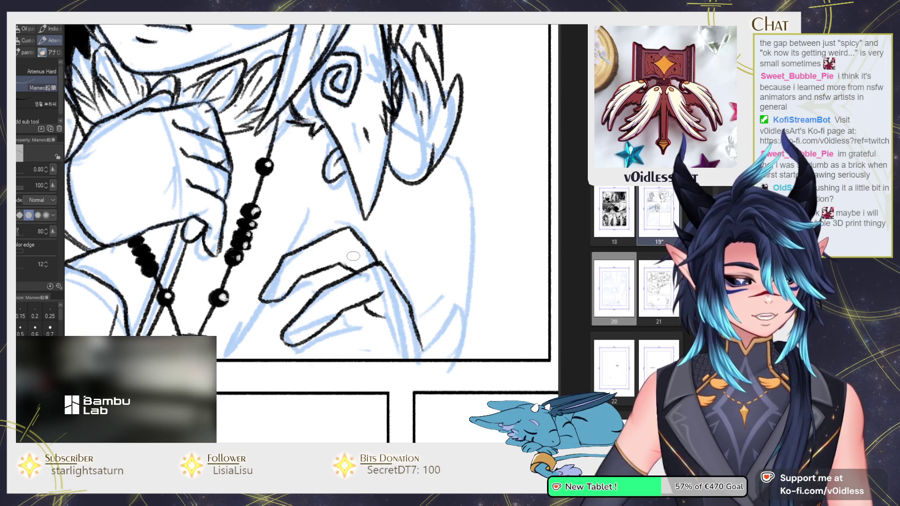
Step: Ink the hand's upper finger, the lower finger's edges and the fingertip details
mouse_move(327, 266)
left_mouse_down()
mouse_move(349, 252)
mouse_move(303, 276)
left_mouse_up()
mouse_move(265, 300)
left_mouse_down()
mouse_move(298, 290)
mouse_move(277, 294)
left_mouse_up()
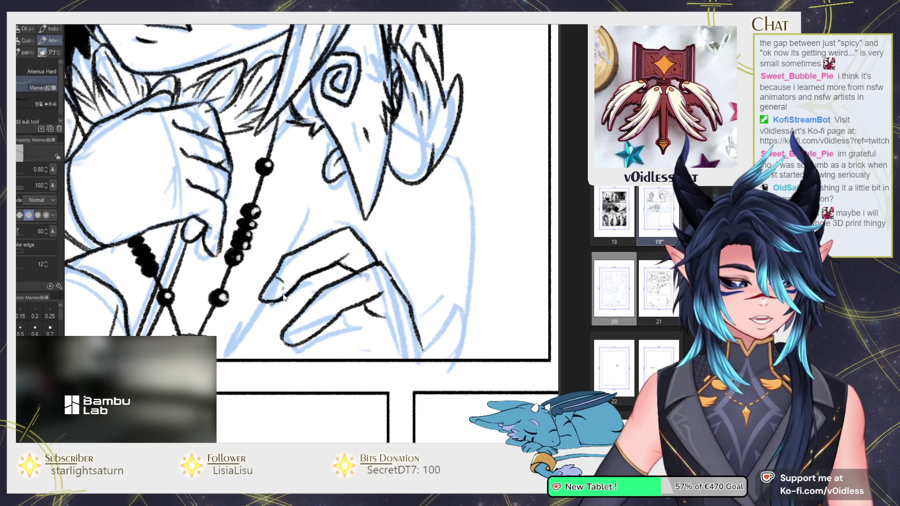
left_click_drag(324, 355, 317, 338)
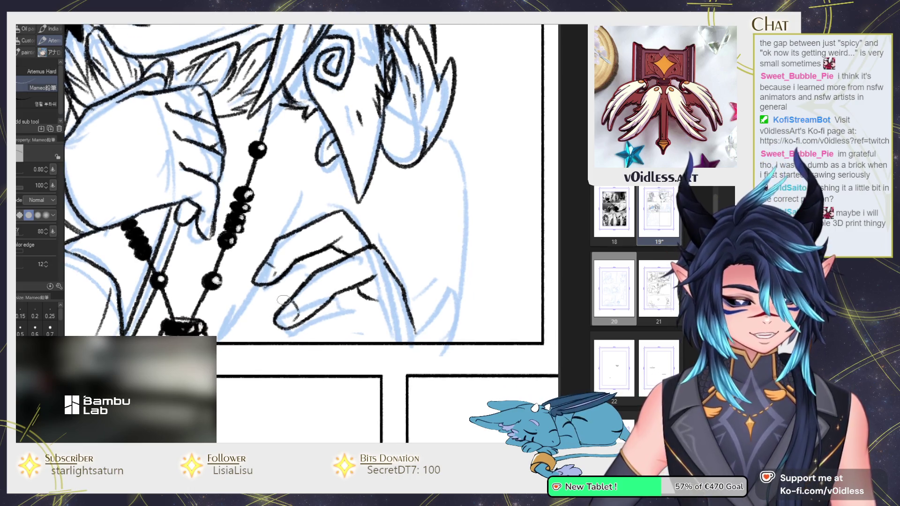
mouse_move(396, 281)
left_mouse_down()
mouse_move(294, 330)
mouse_move(370, 320)
mouse_move(383, 284)
mouse_move(414, 312)
mouse_move(383, 282)
mouse_move(418, 335)
left_mouse_up()
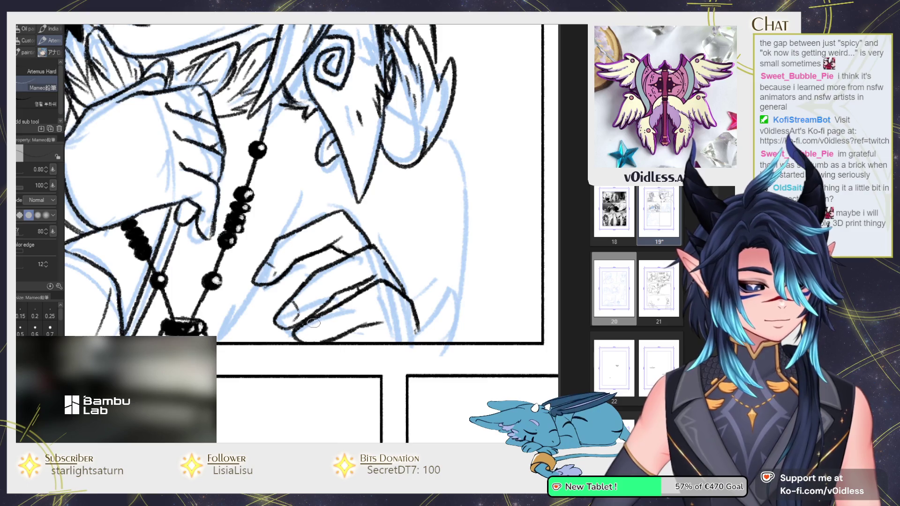
left_click_drag(327, 321, 307, 341)
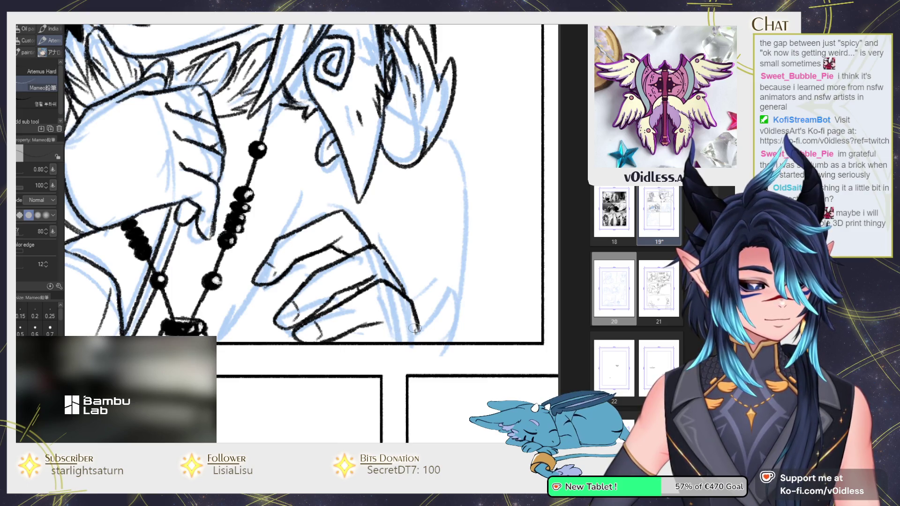
mouse_move(393, 314)
left_mouse_down()
mouse_move(352, 340)
mouse_move(363, 331)
left_mouse_up()
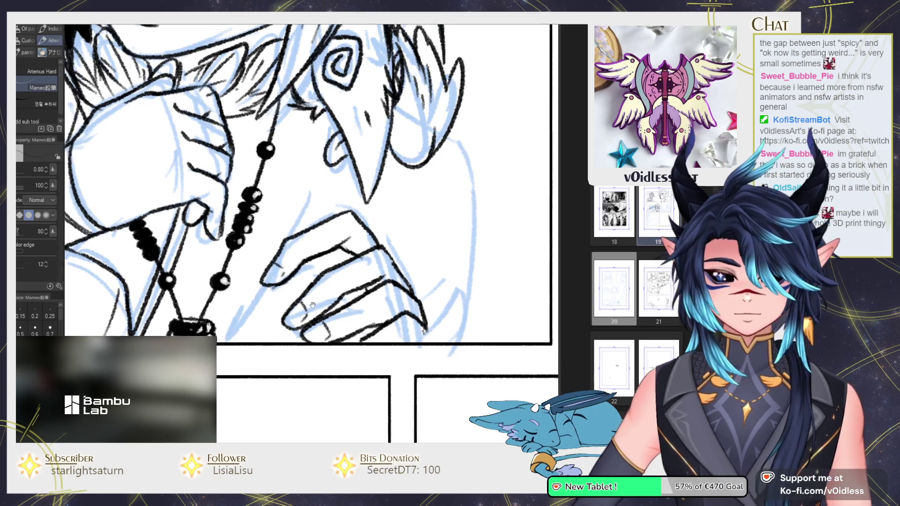
Step: Erase and fix the fingertip ink, then ink the hand's lower-left edge
key("e")
mouse_move(424, 318)
left_mouse_down()
mouse_move(406, 311)
mouse_move(436, 315)
mouse_move(420, 306)
left_mouse_up()
key("p")
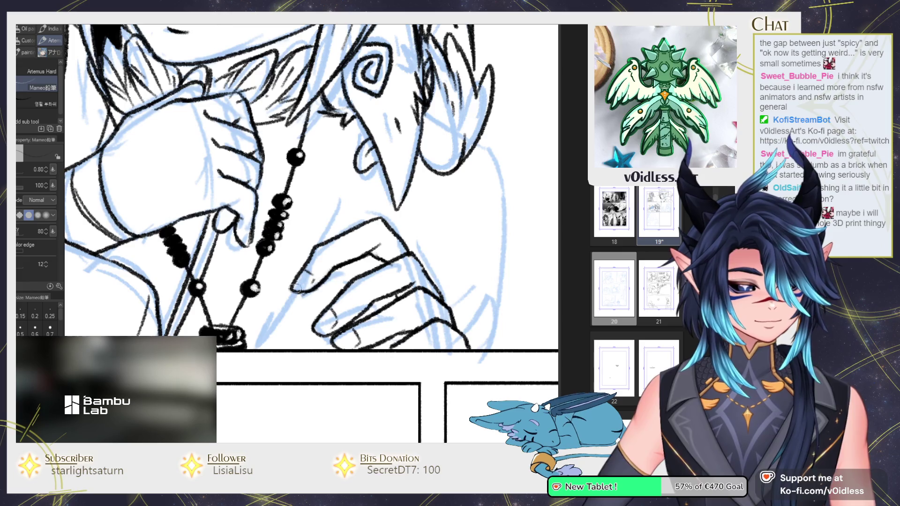
left_click_drag(304, 347, 283, 309)
scroll(304, 300, "down", 3)
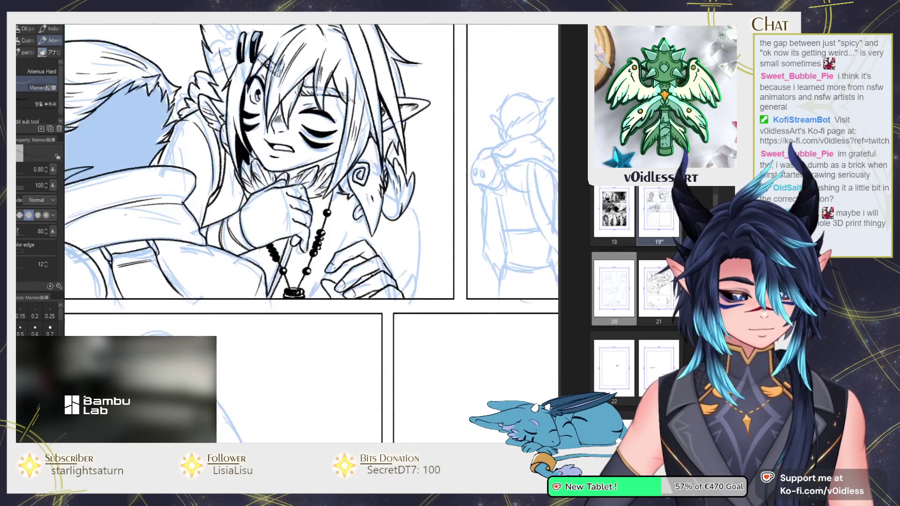
Step: Redraw the lower hand's top-right edge boldly and darken its top contour
scroll(328, 281, "down", 3)
scroll(348, 254, "up", 3)
scroll(348, 255, "up", 3)
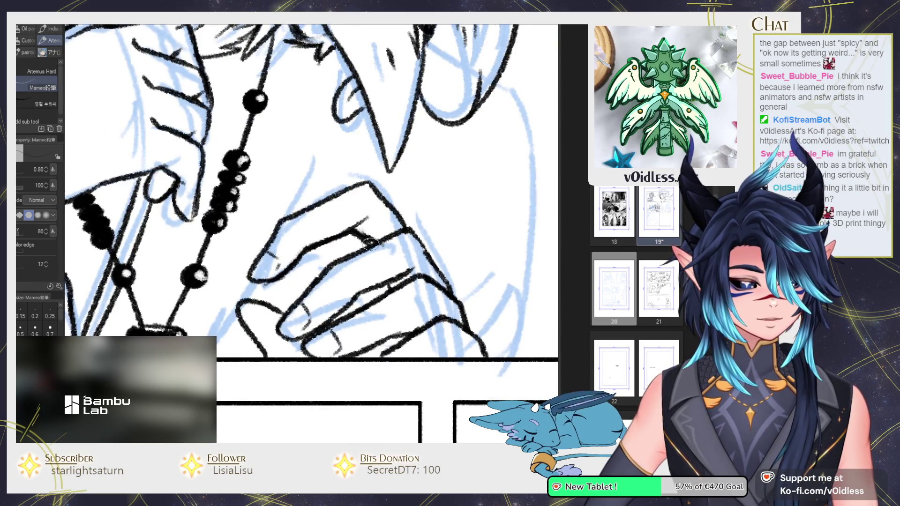
left_click_drag(368, 183, 407, 225)
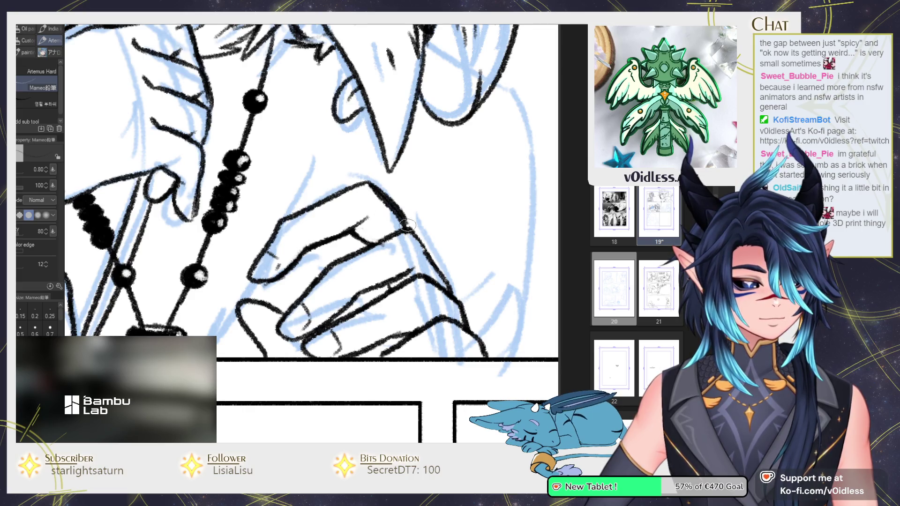
key("ctrl+z")
left_click_drag(368, 182, 408, 227)
key("ctrl+z")
left_click_drag(369, 183, 408, 227)
mouse_move(330, 199)
left_mouse_down()
mouse_move(378, 184)
mouse_move(268, 248)
left_mouse_up()
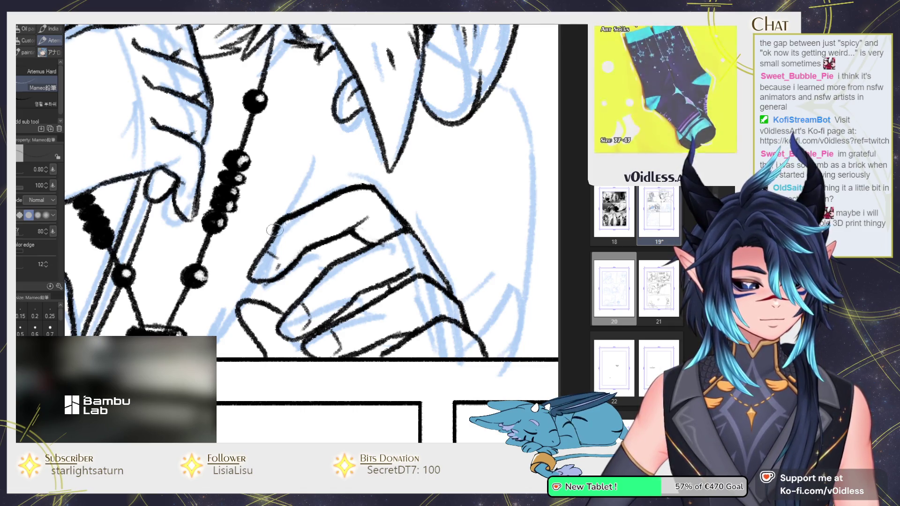
Step: Ink the figure's right-side contour and extend it downward
key("ctrl+minus")
key("ctrl+minus")
key("ctrl+plus")
key("ctrl+plus")
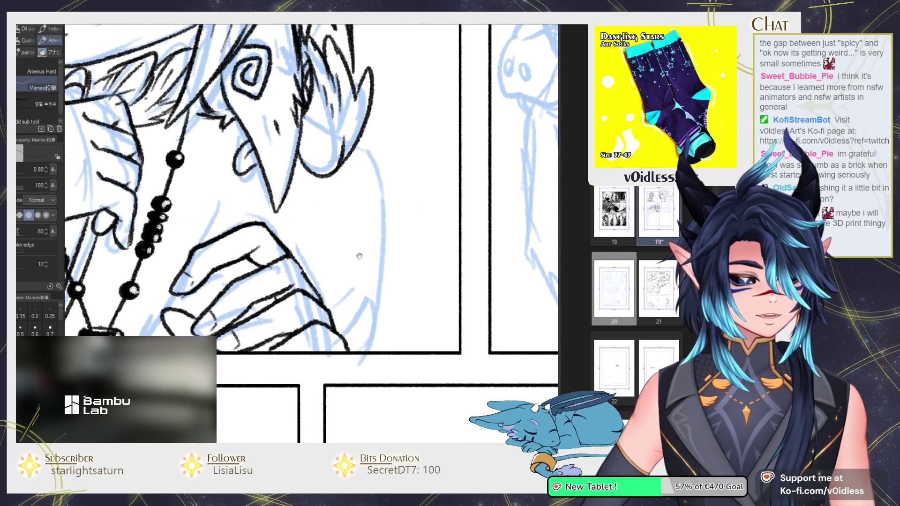
mouse_move(354, 146)
left_mouse_down()
mouse_move(383, 220)
mouse_move(378, 308)
left_mouse_up()
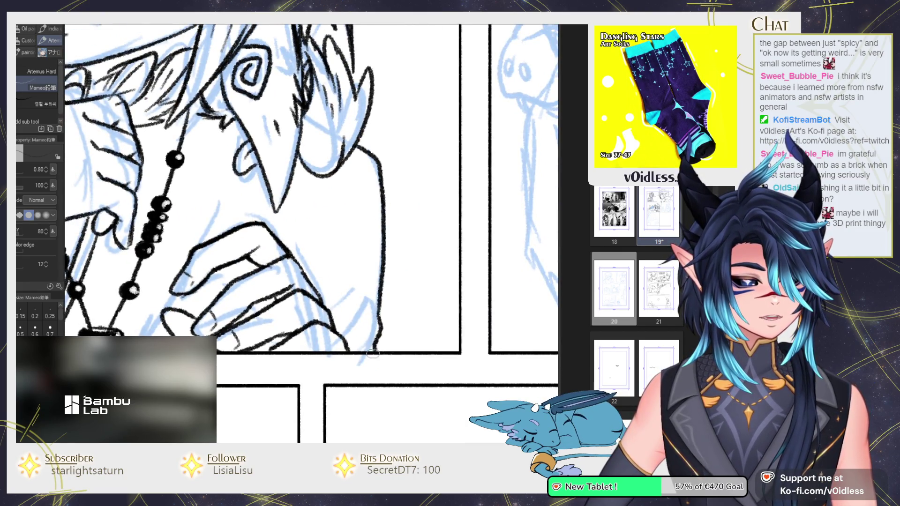
scroll(356, 185, "up", 1)
scroll(375, 201, "left", 3)
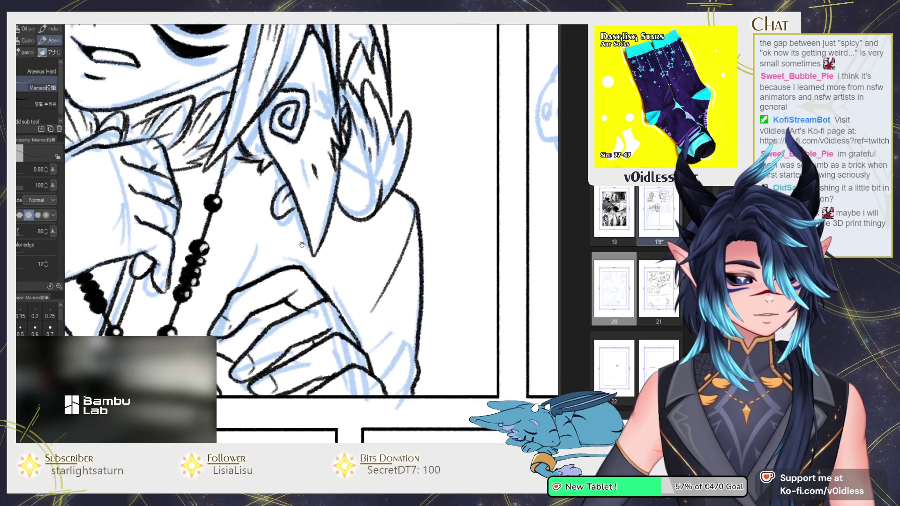
left_click_drag(405, 200, 385, 268)
left_click_drag(417, 200, 394, 279)
Step: Erase the sketch lines above the hand and add a short touch-up ink stroke
scroll(375, 263, "left", 1)
scroll(375, 262, "down", 1)
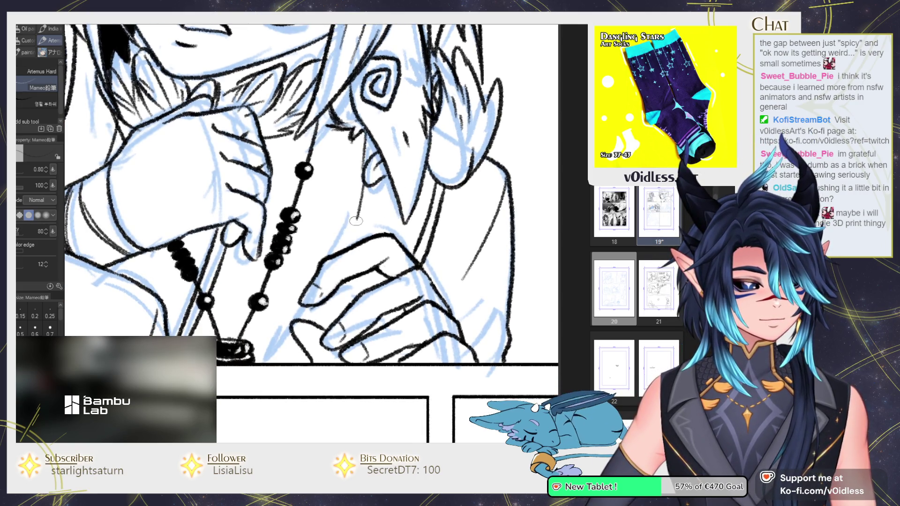
scroll(305, 253, "up", 2)
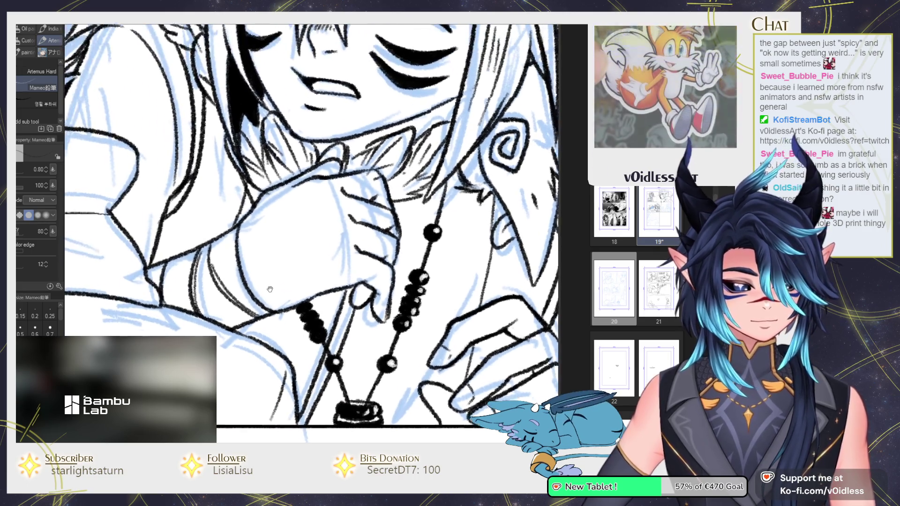
scroll(281, 234, "left", 4)
key("e")
mouse_move(239, 207)
left_mouse_down()
mouse_move(234, 220)
mouse_move(244, 225)
left_mouse_up()
key("p")
left_click_drag(278, 324, 276, 356)
Step: Scroll over the inked figure, switching between eraser and pencil to check for stray sketch lines
scroll(278, 324, "down", 2)
scroll(278, 325, "down", 2)
scroll(279, 324, "up", 4)
scroll(291, 302, "down", 3)
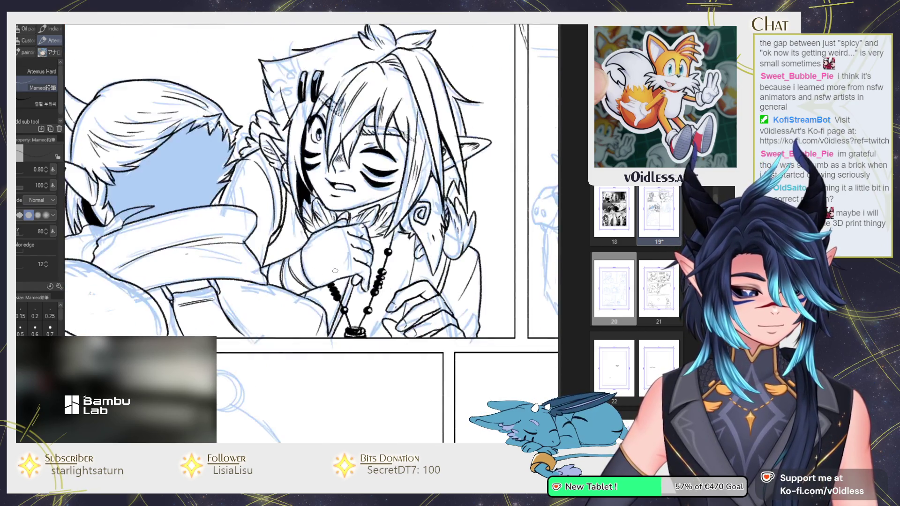
scroll(291, 302, "down", 2)
scroll(334, 271, "up", 3)
scroll(335, 271, "up", 3)
key("e")
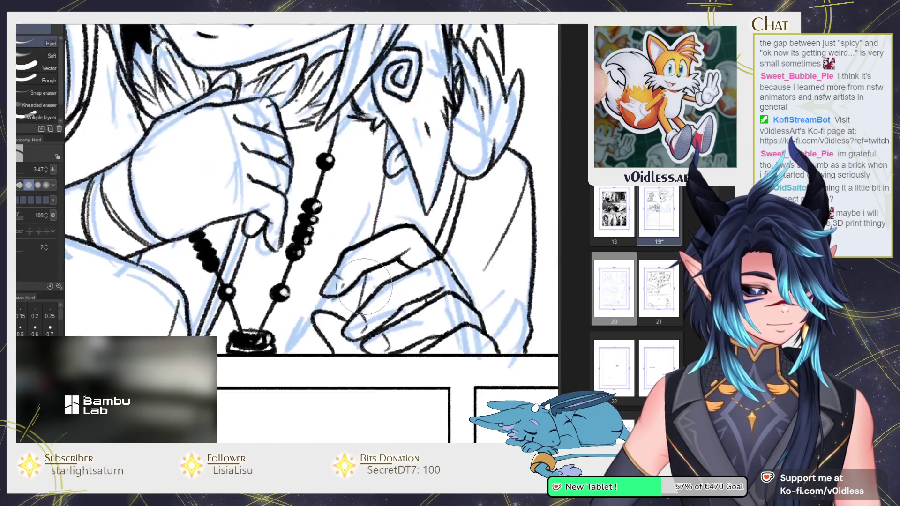
key("p")
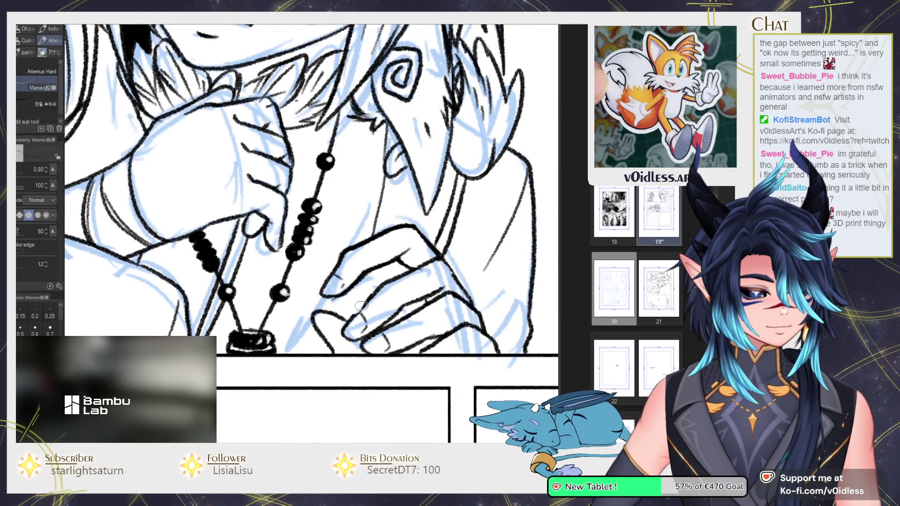
scroll(350, 313, "down", 3)
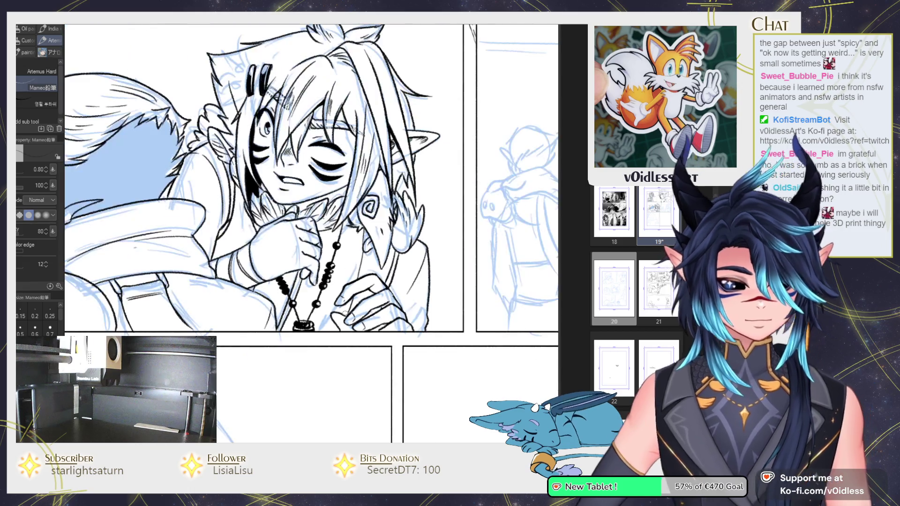
scroll(323, 295, "down", 1)
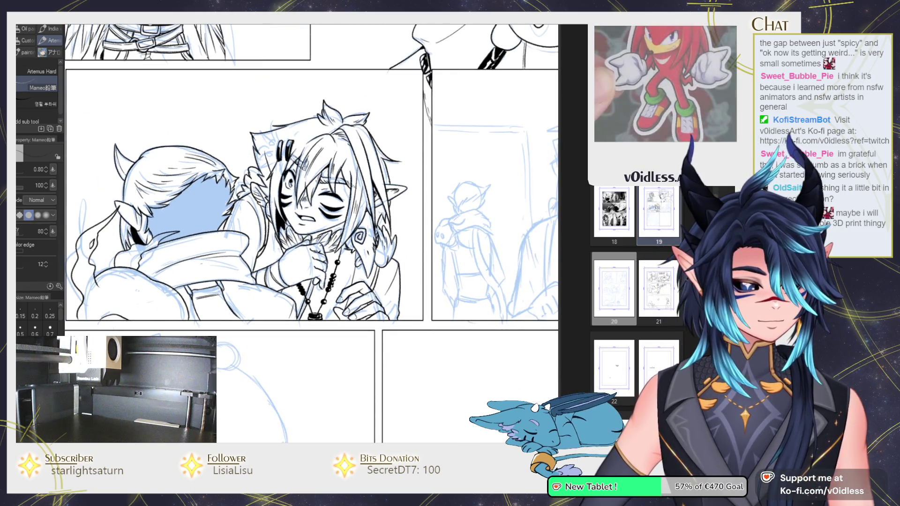
scroll(273, 247, "up", 1)
scroll(228, 252, "up", 1)
scroll(228, 252, "up", 1)
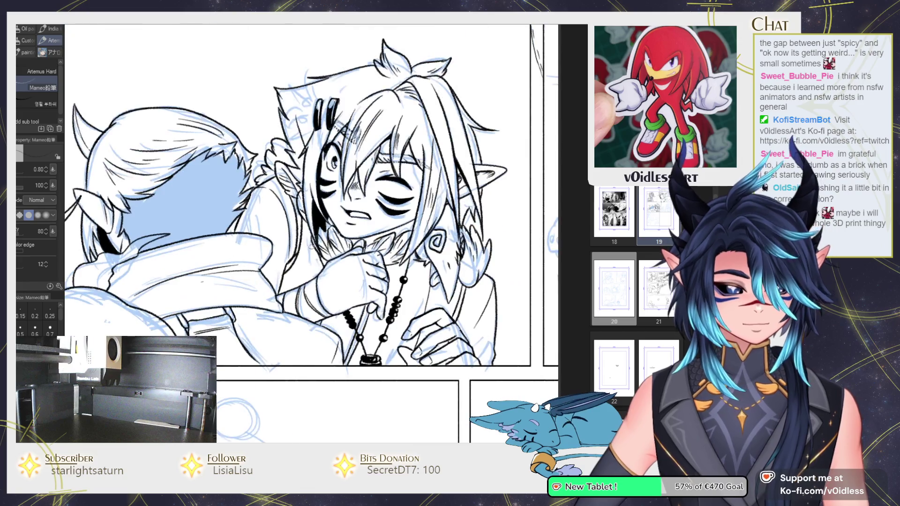
key("e")
scroll(274, 304, "up", 1)
key("p")
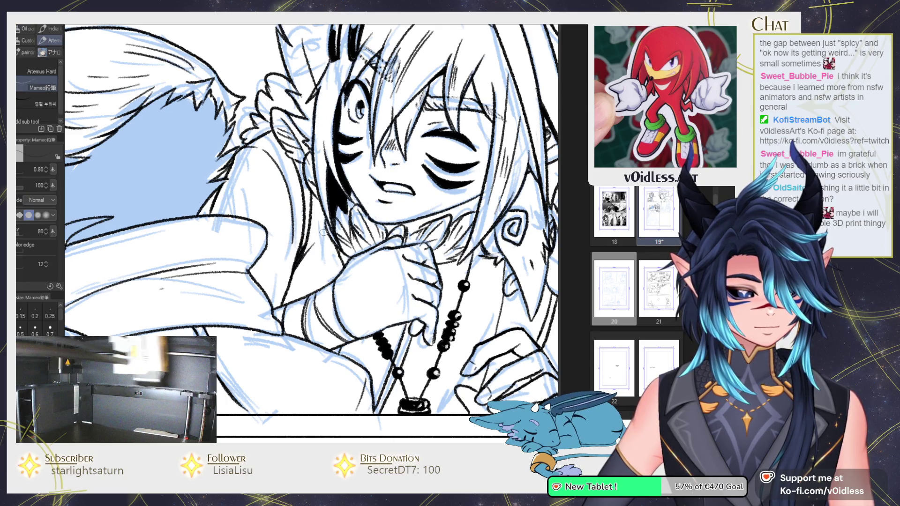
scroll(323, 231, "down", 2)
scroll(351, 267, "down", 2)
scroll(384, 308, "down", 1)
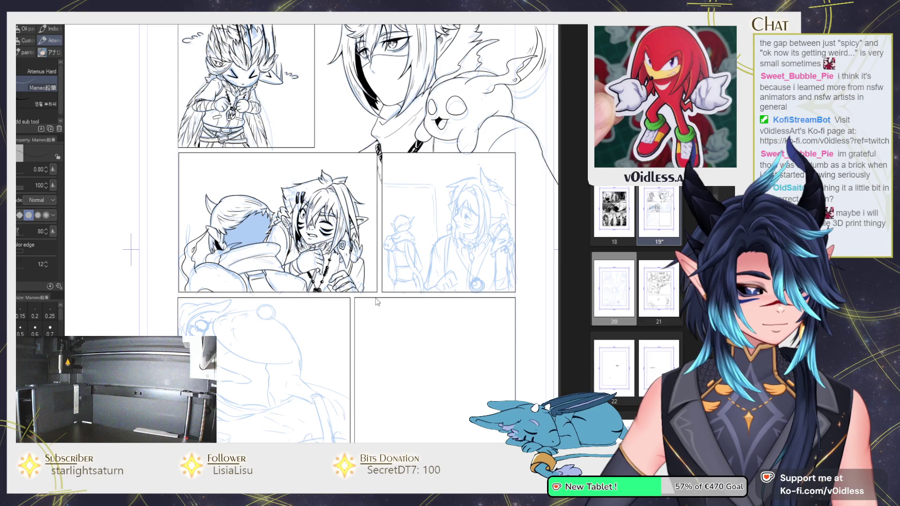
Step: Save page 19, then ink and fill the outlines of the hair clips
key("ctrl+s")
scroll(300, 206, "up", 2)
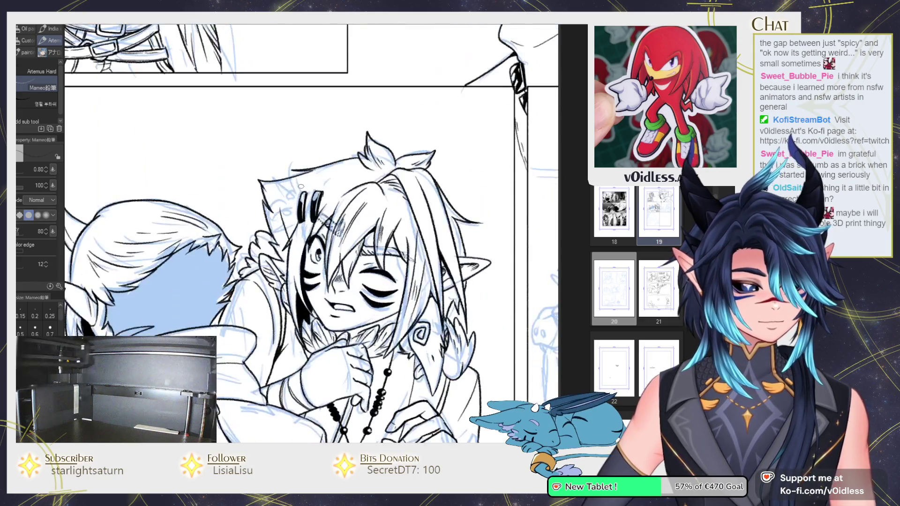
scroll(299, 223, "up", 2)
left_click_drag(320, 186, 332, 187)
left_click_drag(314, 241, 307, 255)
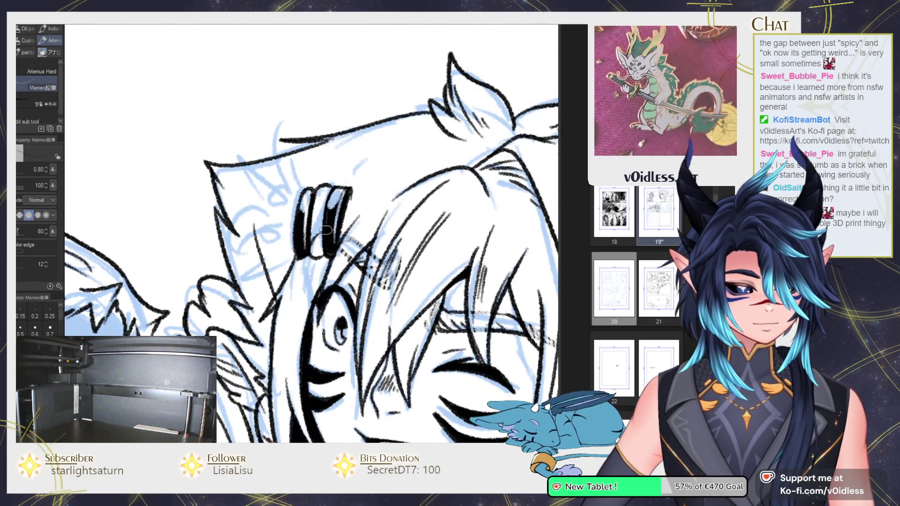
left_click_drag(330, 228, 312, 214)
Step: Add hair strands along the hairline and curved strokes left of the clips
mouse_move(352, 178)
left_mouse_down()
mouse_move(389, 170)
mouse_move(364, 211)
left_mouse_up()
mouse_move(412, 156)
left_mouse_down()
mouse_move(306, 192)
mouse_move(314, 194)
mouse_move(274, 165)
left_mouse_up()
left_click_drag(267, 215, 291, 205)
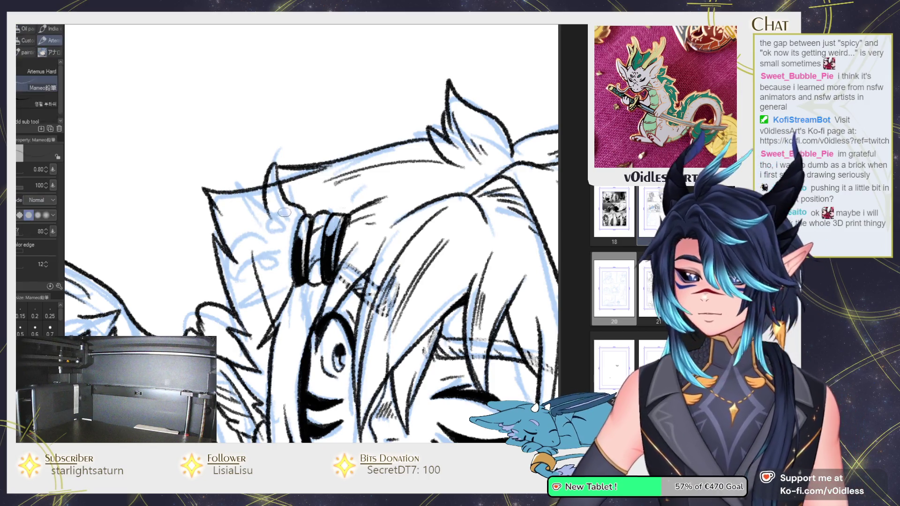
scroll(281, 192, "up", 1)
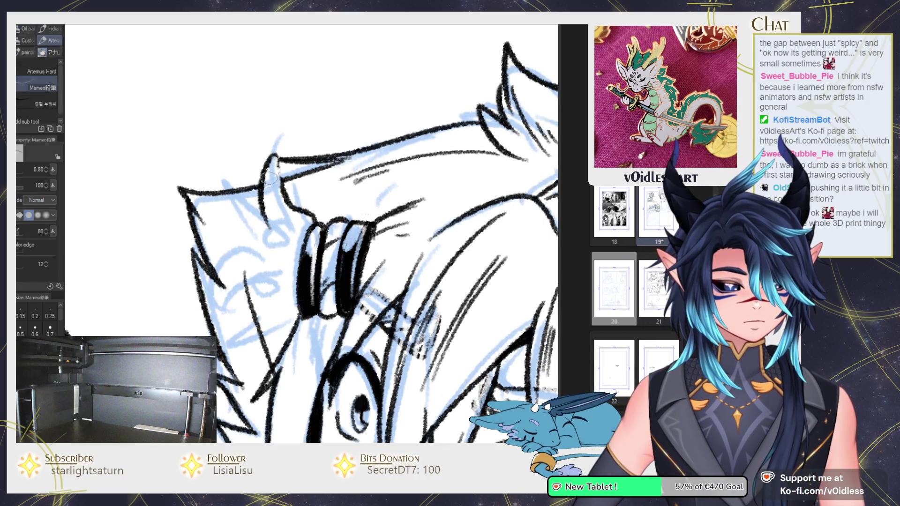
Step: Ink the taller spike and the zigzag tuft beside the hair clip with its strands
left_click_drag(270, 178, 283, 140)
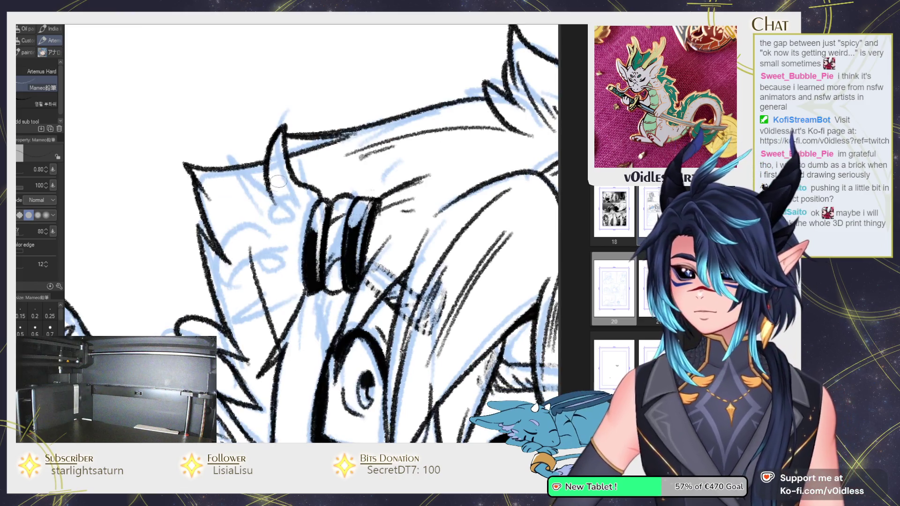
mouse_move(281, 187)
left_mouse_down()
mouse_move(222, 182)
mouse_move(243, 220)
left_mouse_up()
mouse_move(221, 192)
left_mouse_down()
mouse_move(266, 245)
mouse_move(213, 263)
mouse_move(270, 270)
mouse_move(286, 260)
mouse_move(211, 268)
mouse_move(299, 250)
mouse_move(237, 313)
mouse_move(308, 265)
left_mouse_up()
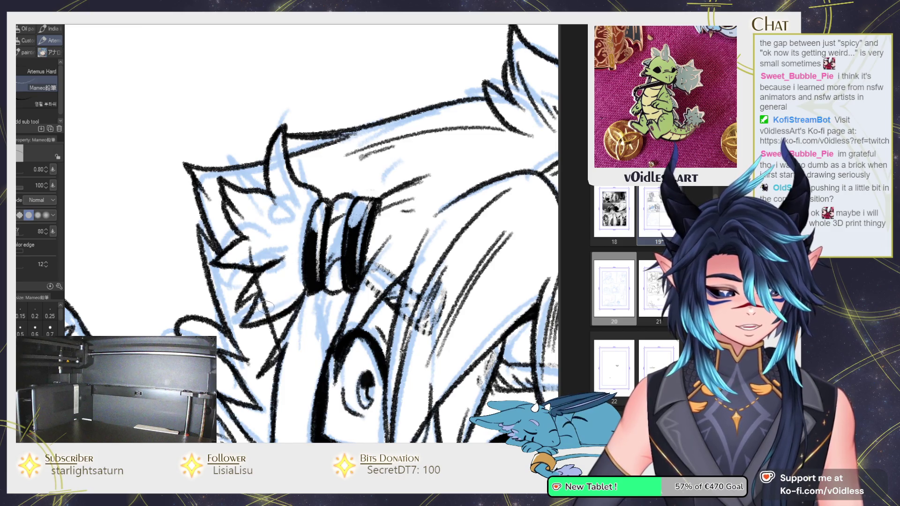
left_click_drag(265, 307, 244, 285)
mouse_move(281, 323)
left_mouse_down()
mouse_move(253, 263)
mouse_move(290, 220)
left_mouse_up()
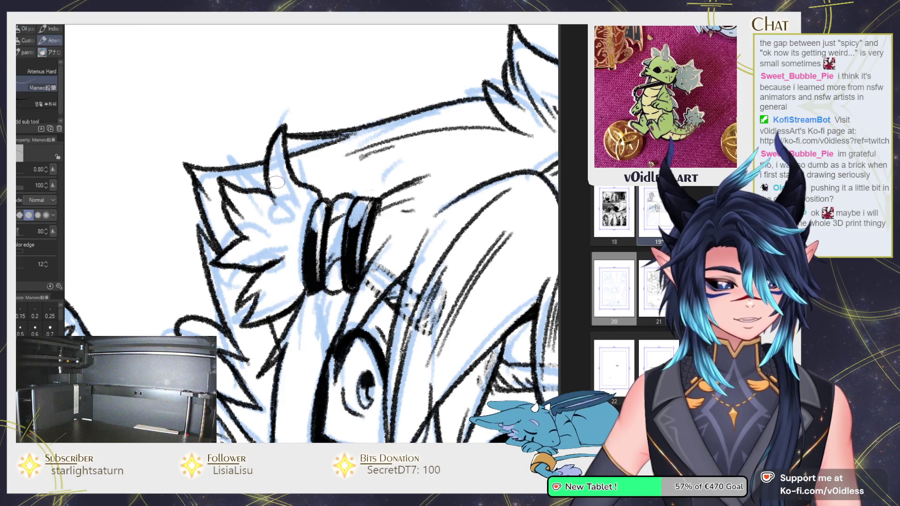
left_click_drag(276, 180, 281, 203)
mouse_move(249, 232)
left_mouse_down()
mouse_move(302, 249)
mouse_move(255, 285)
mouse_move(262, 307)
left_mouse_up()
Step: Zoom out and scroll to bring the lower comic panels into view
key("ctrl+minus")
scroll(317, 289, "down", 3)
scroll(281, 263, "up", 2)
scroll(267, 253, "up", 2)
scroll(256, 242, "up", 2)
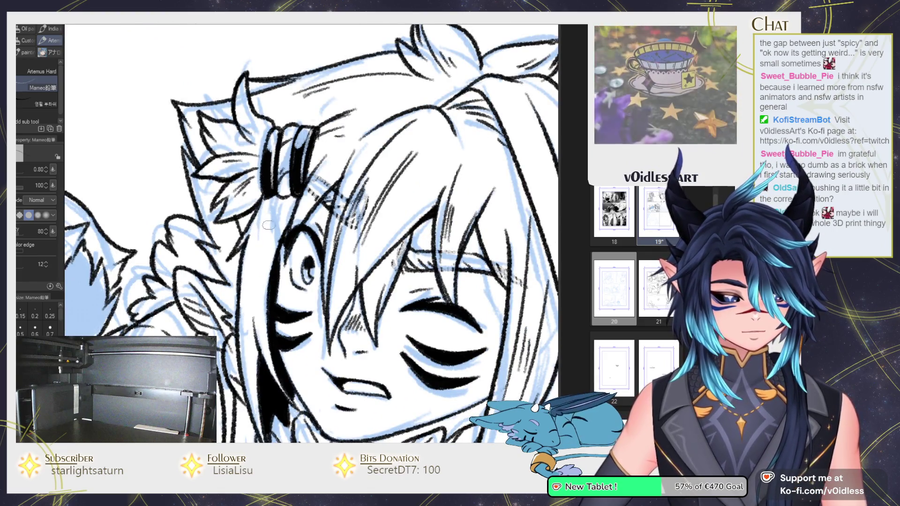
scroll(256, 229, "down", 1)
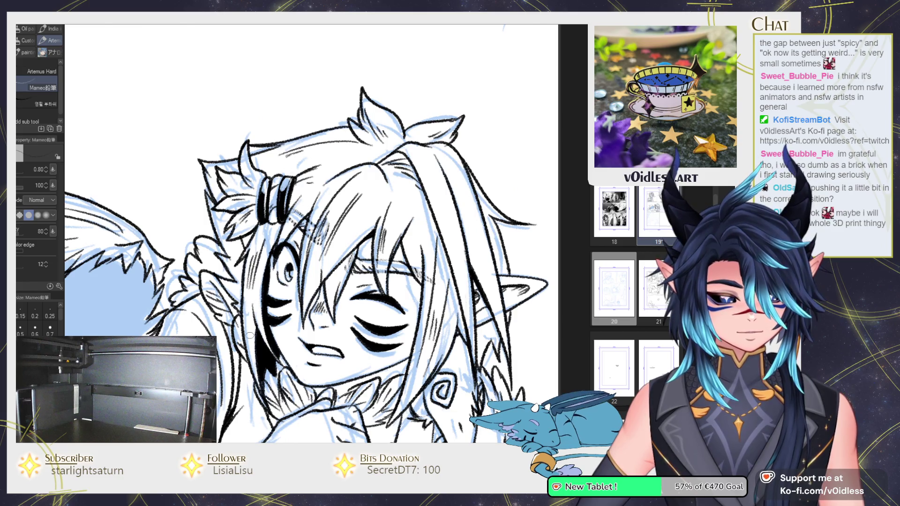
scroll(249, 335, "down", 2)
scroll(250, 335, "up", 1)
scroll(336, 221, "up", 1)
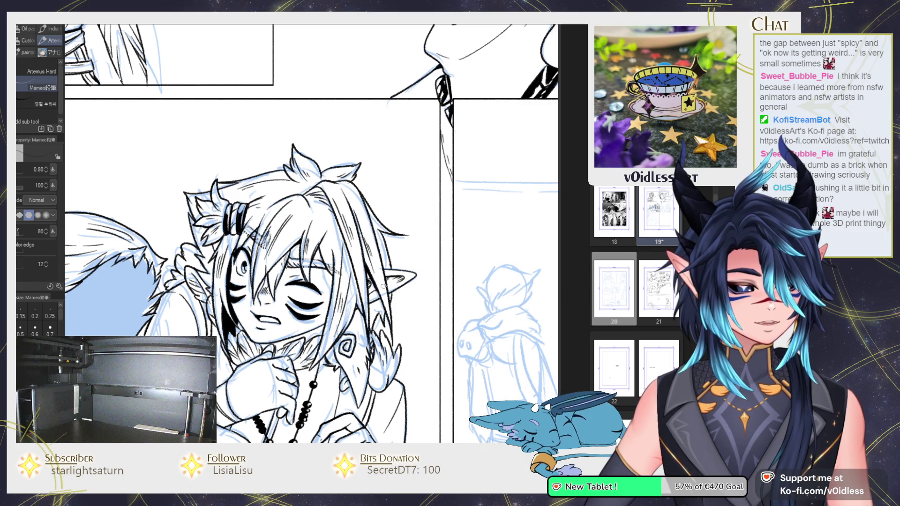
scroll(383, 285, "down", 1)
left_click_drag(328, 234, 285, 190)
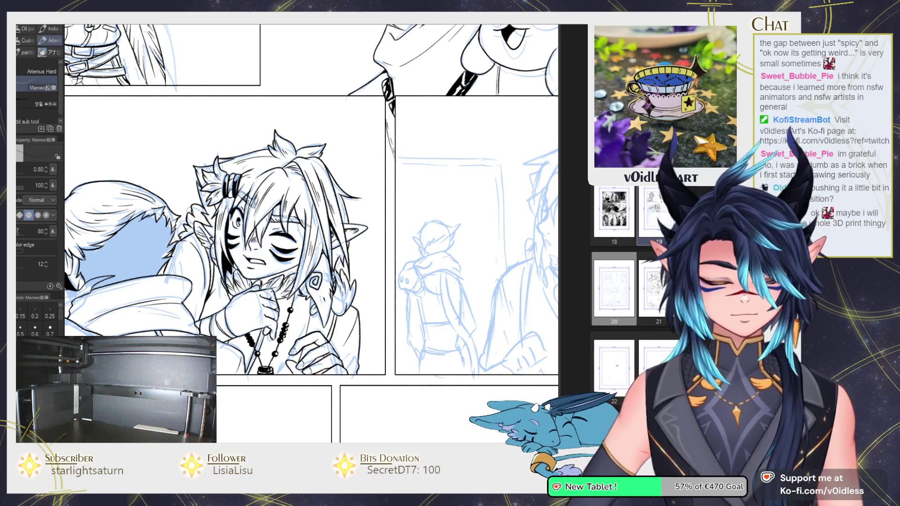
scroll(415, 253, "down", 1)
scroll(415, 253, "down", 1)
scroll(415, 253, "down", 1)
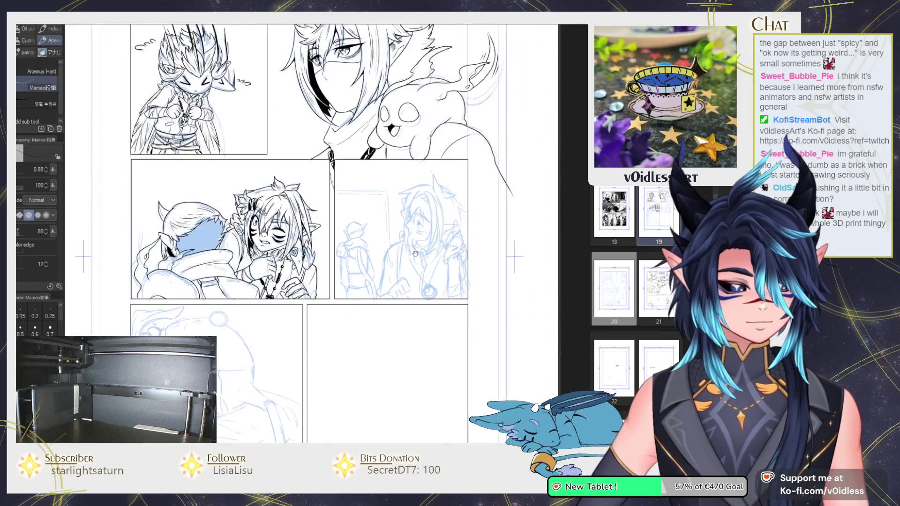
Step: Ink the shoulder creature's cheek, snout outline, two nostrils and curved horns
left_click_drag(415, 254, 392, 275)
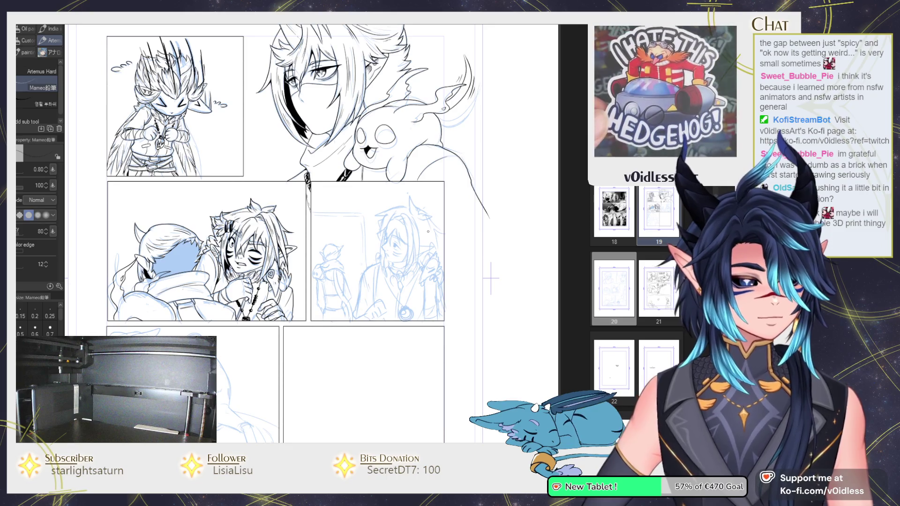
scroll(415, 273, "up", 1)
scroll(415, 274, "up", 1)
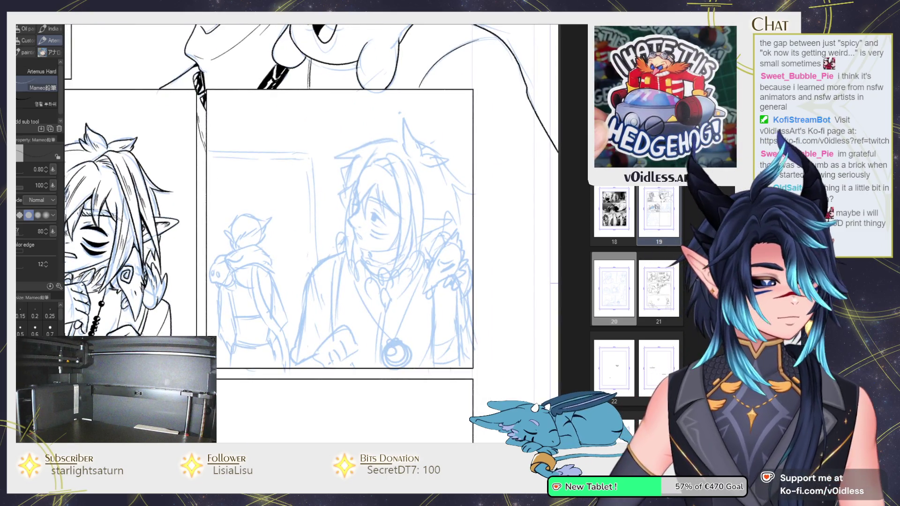
scroll(294, 249, "up", 1)
scroll(294, 249, "up", 1)
scroll(243, 248, "up", 1)
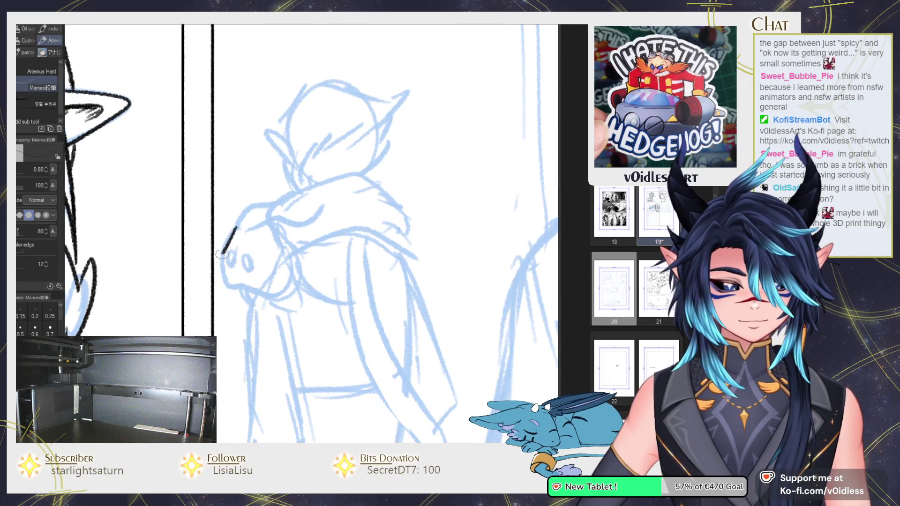
left_click_drag(221, 254, 230, 286)
left_click_drag(246, 227, 289, 294)
mouse_move(250, 266)
left_mouse_down()
mouse_move(248, 255)
mouse_move(229, 269)
left_mouse_up()
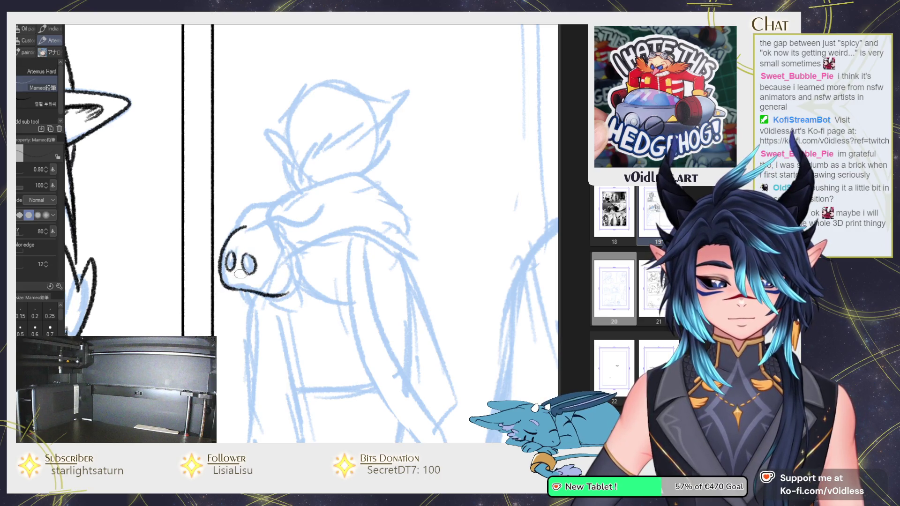
mouse_move(247, 227)
left_mouse_down()
mouse_move(323, 204)
mouse_move(261, 232)
left_mouse_up()
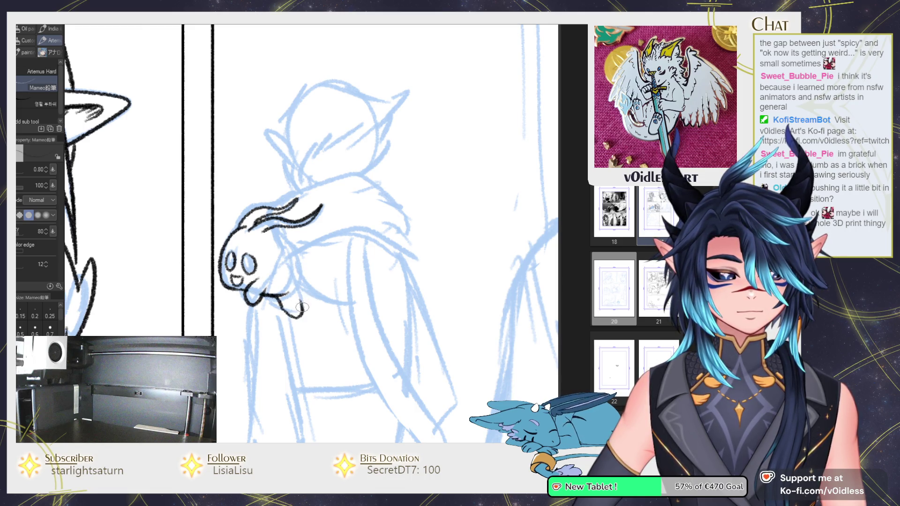
Step: Ink the creature's neck, head and right side, redoing its chin lines
mouse_move(303, 302)
left_mouse_down()
mouse_move(318, 285)
mouse_move(330, 296)
left_mouse_up()
left_click_drag(280, 226, 330, 284)
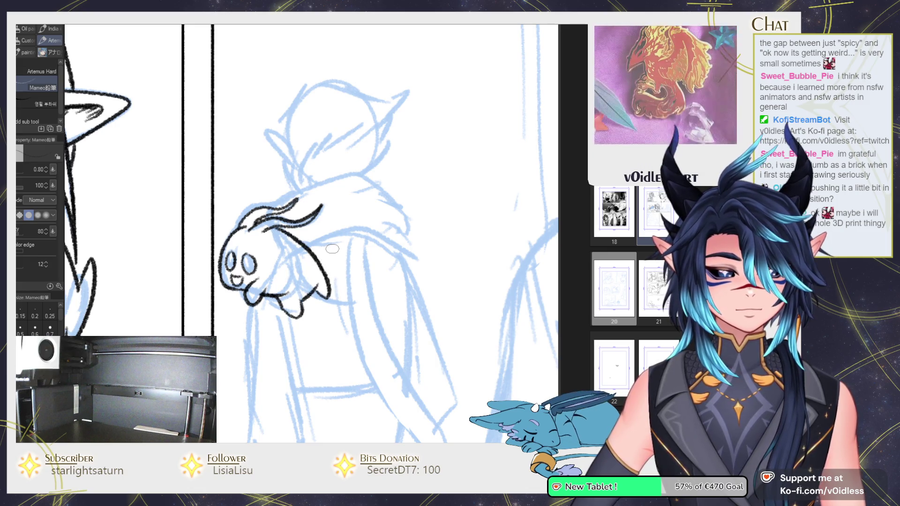
left_click_drag(265, 284, 277, 281)
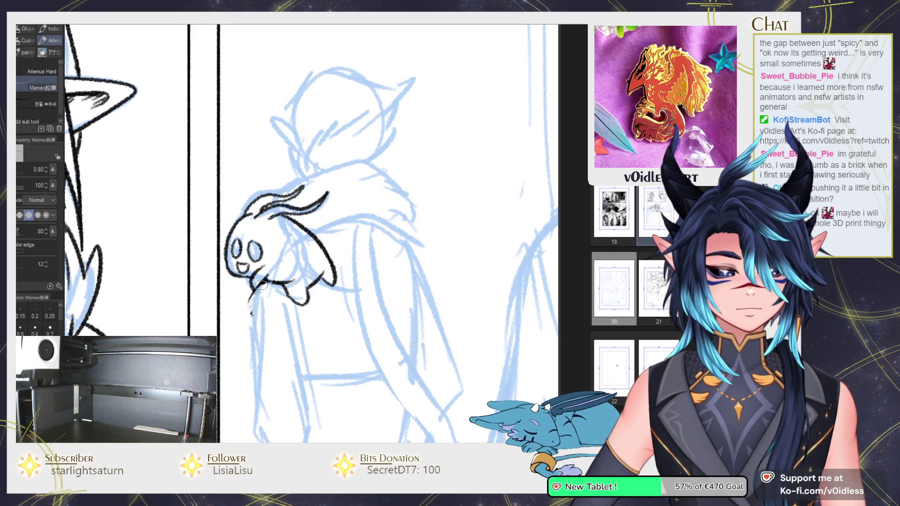
key("ctrl+z")
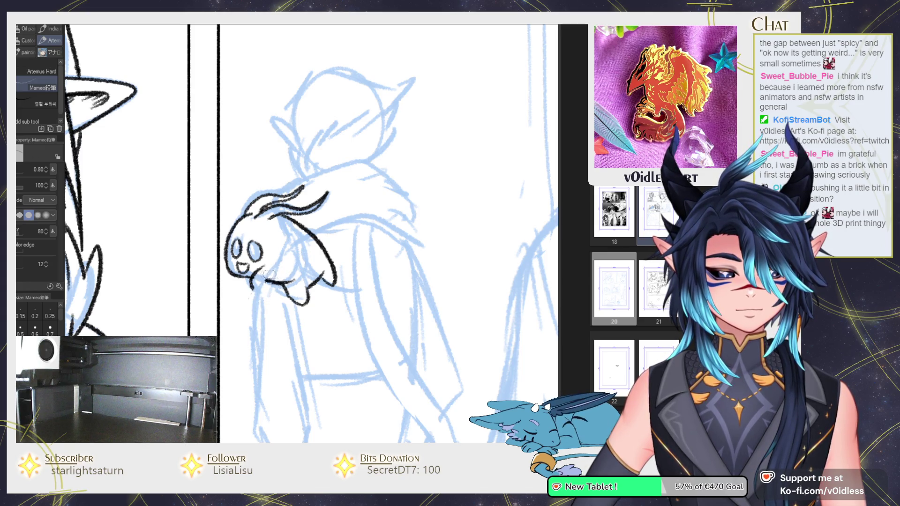
mouse_move(265, 281)
left_mouse_down()
mouse_move(288, 282)
mouse_move(251, 328)
left_mouse_up()
mouse_move(264, 323)
left_mouse_down()
mouse_move(255, 273)
mouse_move(282, 326)
left_mouse_up()
scroll(320, 307, "down", 3)
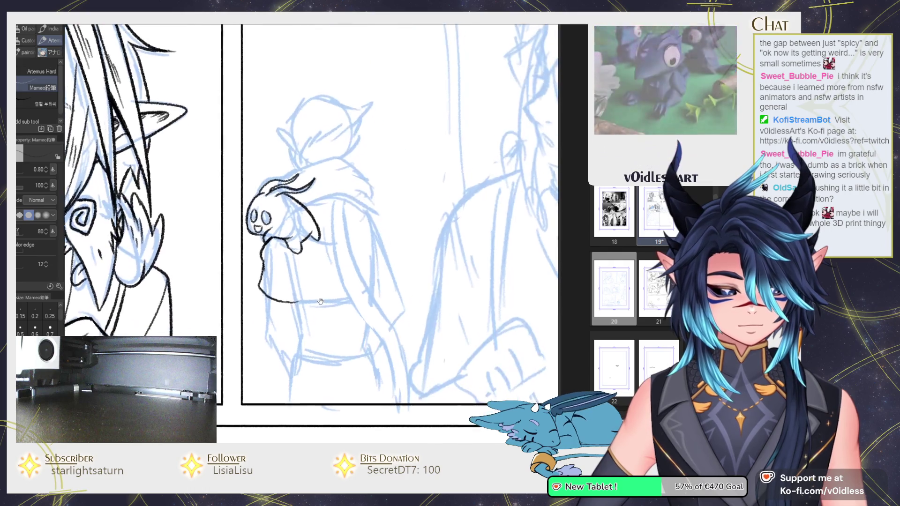
key("ctrl+z")
key("ctrl+z")
mouse_move(258, 277)
left_mouse_down()
mouse_move(293, 270)
mouse_move(266, 340)
left_mouse_up()
Step: Ink the line running down the hooded figure's arm
scroll(259, 274, "up", 2)
mouse_move(320, 267)
left_mouse_down()
mouse_move(301, 276)
mouse_move(286, 242)
left_mouse_up()
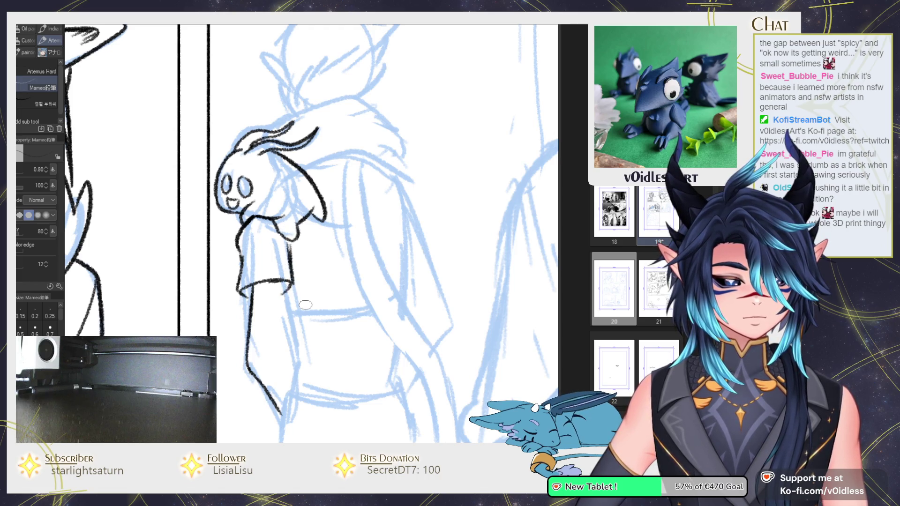
left_click_drag(290, 302, 287, 294)
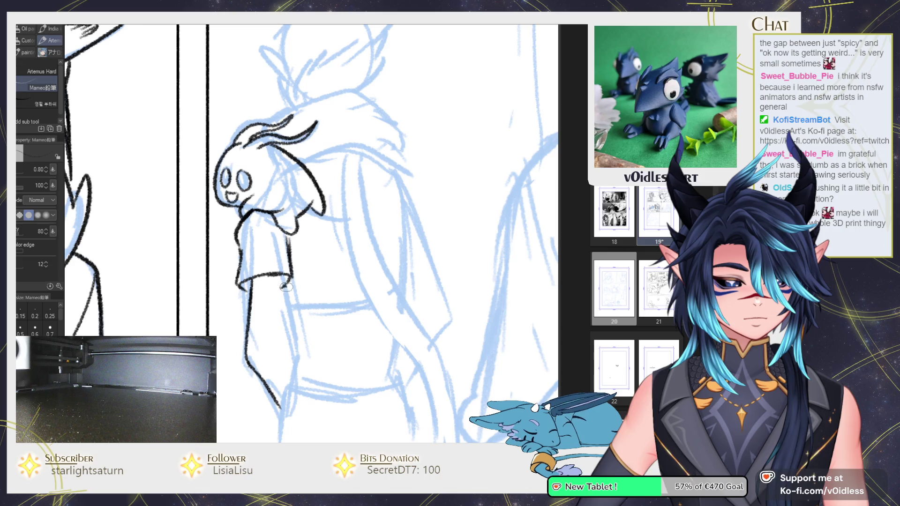
left_click_drag(287, 280, 292, 382)
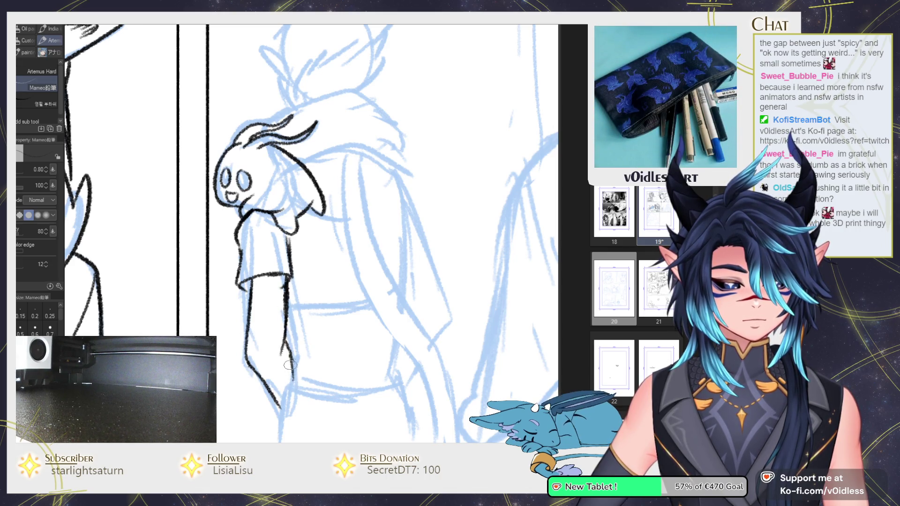
scroll(320, 300, "down", 1)
scroll(320, 301, "down", 1)
scroll(313, 307, "down", 1)
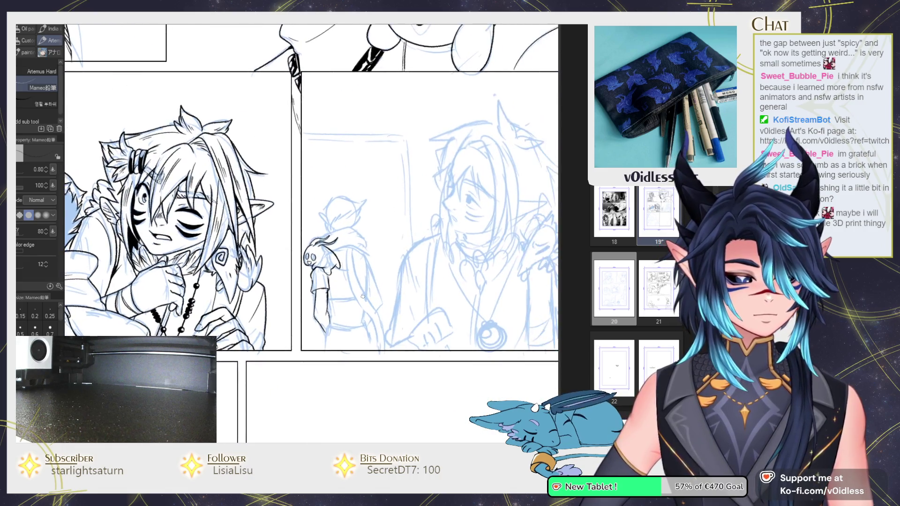
Step: Warp the sleeve, shirt-hem and arm lines into better shape with Liquify
scroll(309, 312, "down", 1)
key("j")
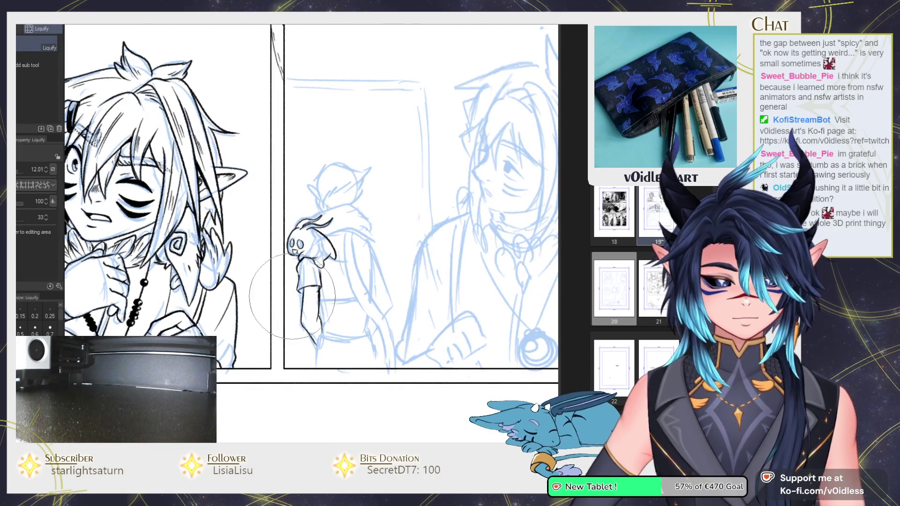
scroll(276, 295, "up", 2)
left_click_drag(277, 296, 309, 281)
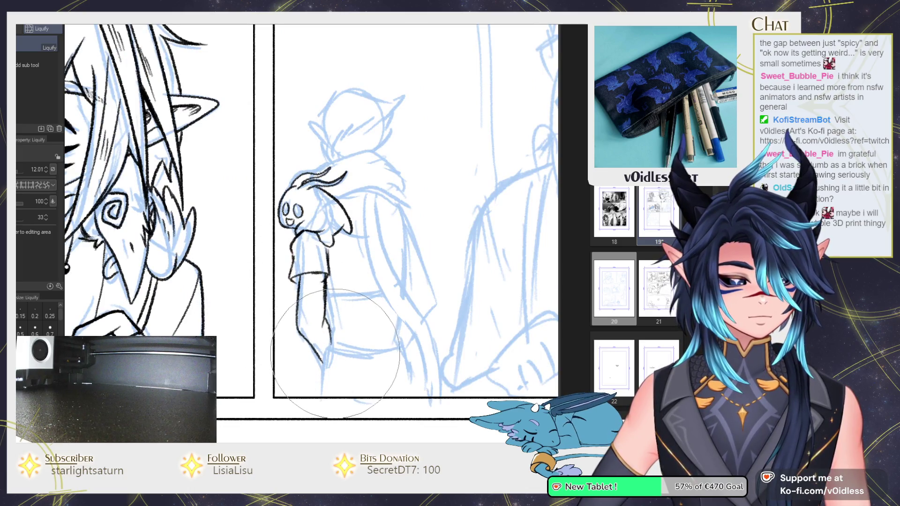
mouse_move(358, 333)
left_mouse_down()
mouse_move(328, 316)
mouse_move(333, 335)
left_mouse_up()
Step: With the pencil, redraw the lower arm line longer and ink the forearm line
key("p")
scroll(328, 316, "up", 2)
key("ctrl+z")
key("ctrl+z")
mouse_move(269, 328)
left_mouse_down()
mouse_move(326, 393)
mouse_move(289, 297)
left_mouse_up()
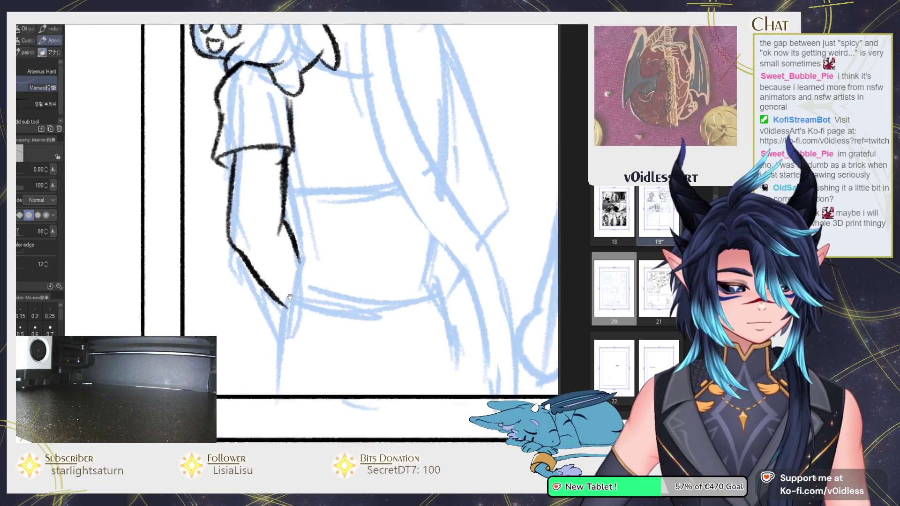
scroll(290, 297, "down", 2)
left_click_drag(253, 256, 258, 375)
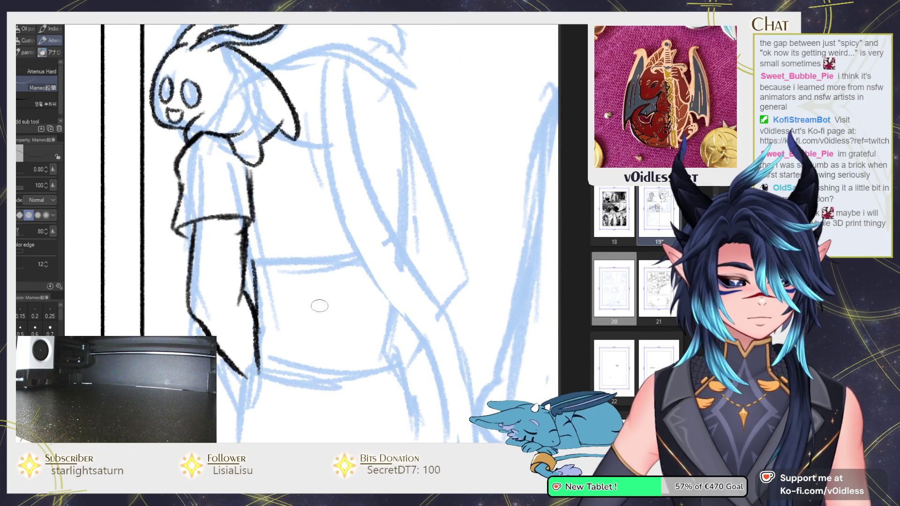
Step: Erase and redraw the forearm stroke, shortening the arm's lower end
key("e")
left_click_drag(220, 346, 246, 377)
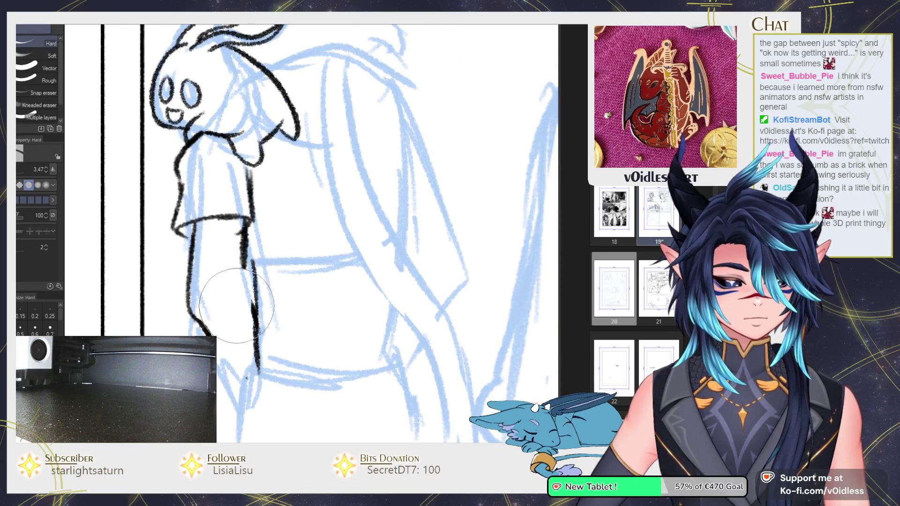
key("p")
mouse_move(246, 255)
left_mouse_down()
mouse_move(236, 332)
mouse_move(213, 334)
left_mouse_up()
key("e")
key("p")
left_click_drag(188, 300, 193, 324)
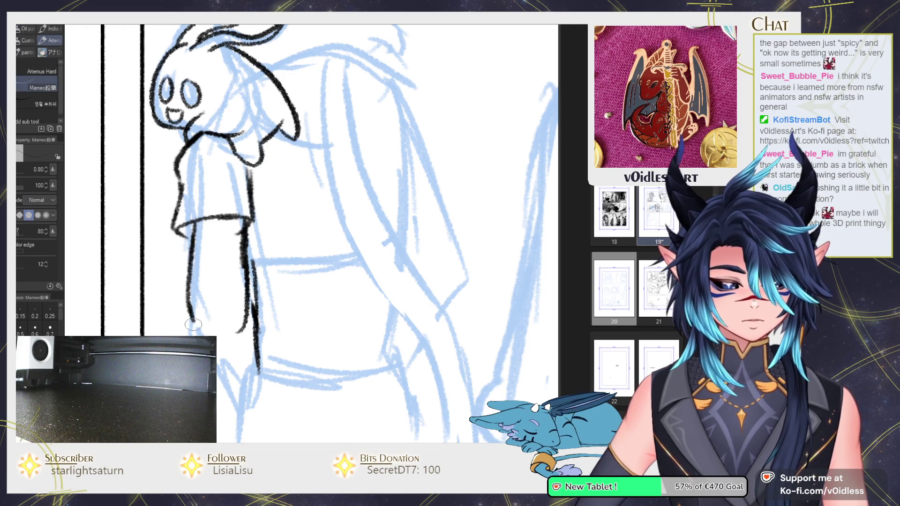
Step: Ink the long arm contour, the forearm's curved lower edge and a straighter forearm stroke
scroll(220, 401, "down", 1)
left_click_drag(249, 288, 243, 389)
mouse_move(281, 268)
left_mouse_down()
mouse_move(280, 349)
mouse_move(278, 325)
mouse_move(245, 361)
left_mouse_up()
left_click_drag(256, 311, 364, 307)
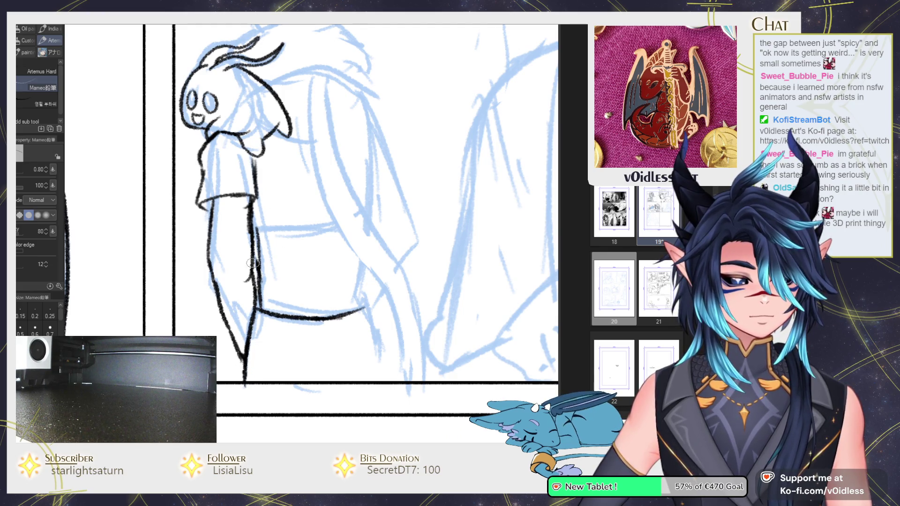
left_click_drag(257, 220, 255, 279)
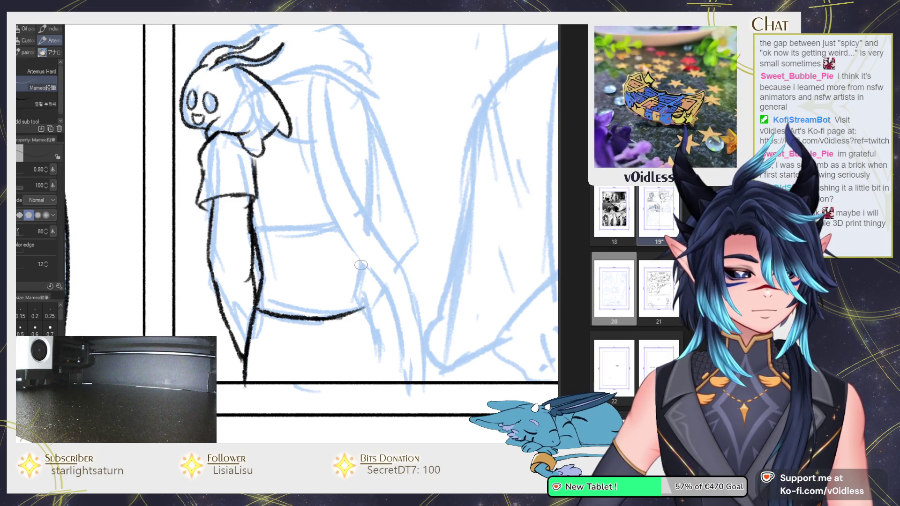
left_click_drag(361, 265, 359, 298)
scroll(285, 284, "up", 2)
left_click_drag(278, 289, 339, 285)
key("ctrl+z")
left_click_drag(251, 285, 331, 279)
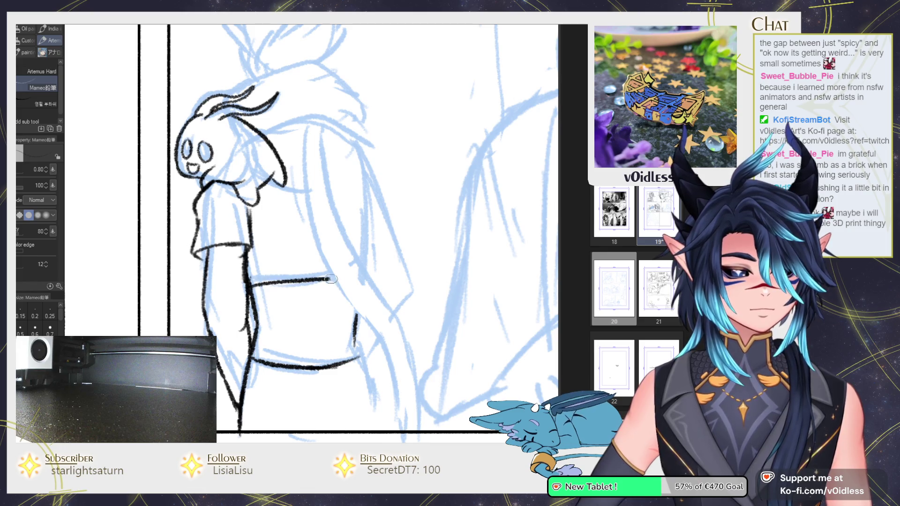
Step: Replace the lower forearm stroke with a new line and extend the right forearm lines
left_click_drag(355, 334, 351, 268)
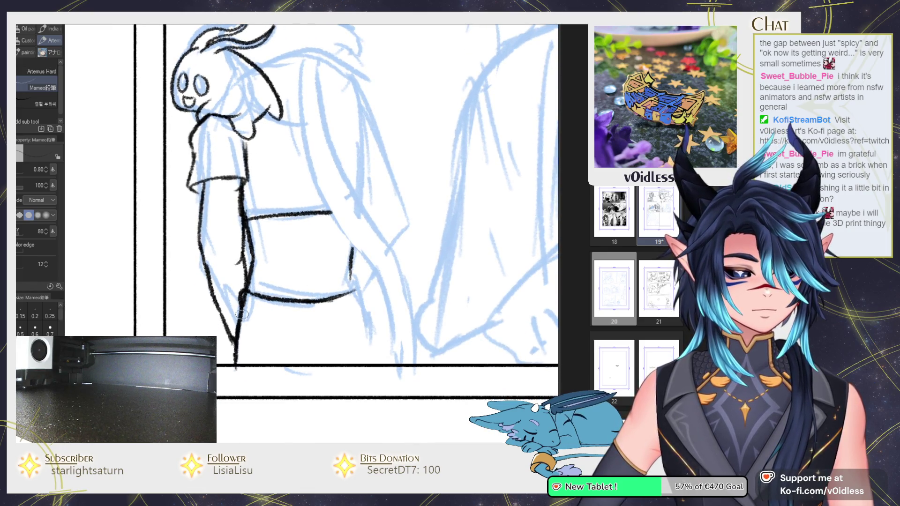
left_click_drag(245, 303, 331, 297)
key("e")
key("p")
mouse_move(244, 292)
left_mouse_down()
mouse_move(362, 302)
mouse_move(373, 362)
left_mouse_up()
left_click_drag(326, 340, 304, 362)
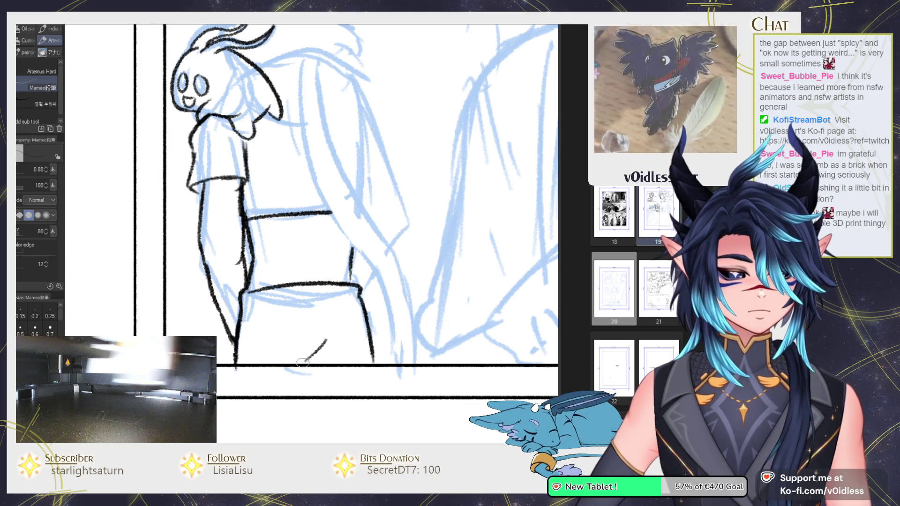
left_click_drag(370, 303, 319, 326)
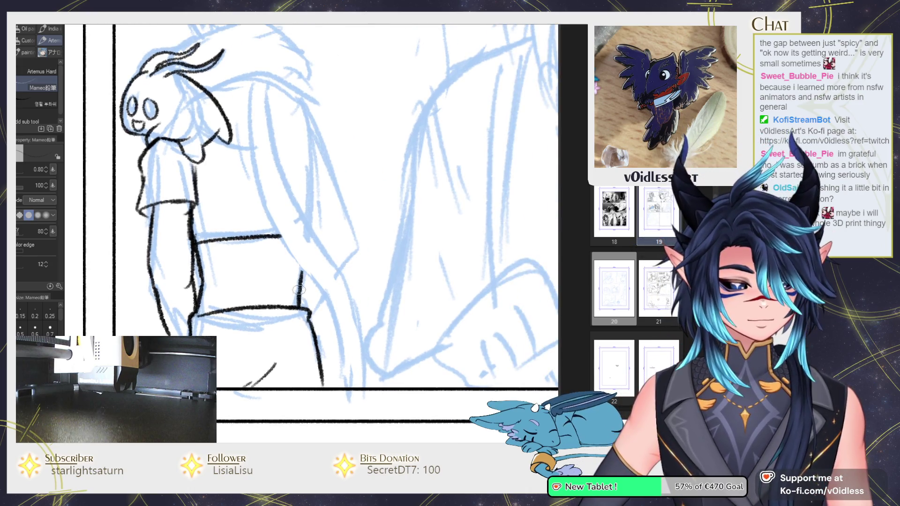
left_click_drag(300, 295, 307, 257)
Step: Outline the hood edge as a short curve extended to meet the outline
mouse_move(215, 91)
left_mouse_down()
mouse_move(251, 219)
mouse_move(345, 220)
left_mouse_up()
mouse_move(208, 182)
left_mouse_down()
mouse_move(349, 214)
mouse_move(346, 230)
mouse_move(372, 264)
left_mouse_up()
key("ctrl+z")
left_click_drag(346, 228, 378, 266)
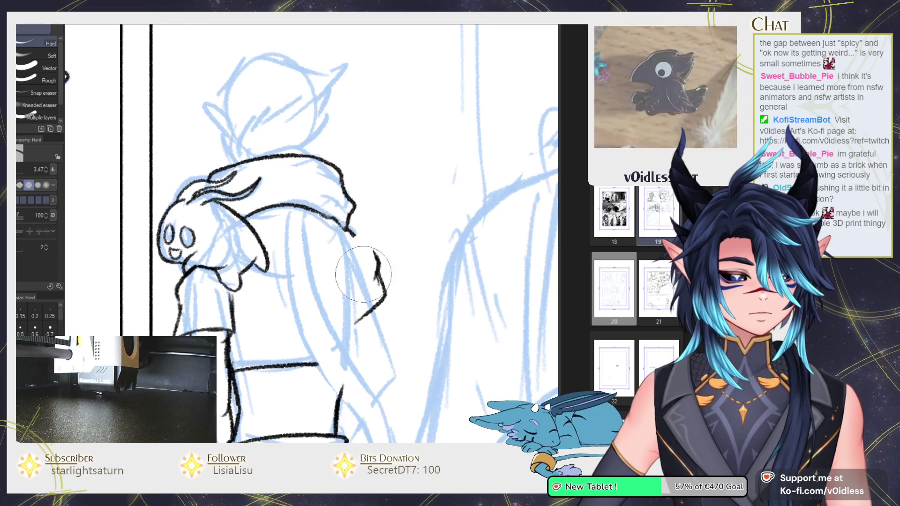
key("ctrl+z")
left_click_drag(346, 229, 366, 249)
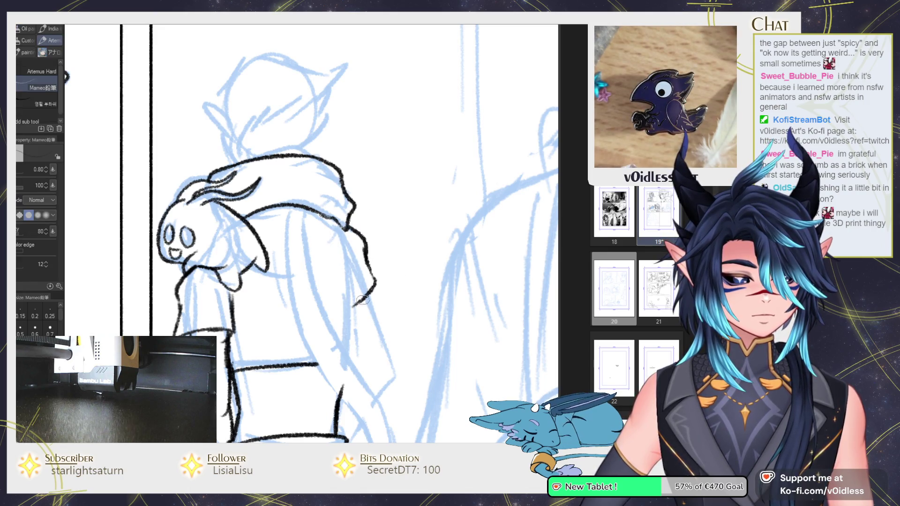
scroll(363, 300, "down", 3)
mouse_move(350, 246)
left_mouse_down()
mouse_move(376, 232)
mouse_move(387, 337)
left_mouse_up()
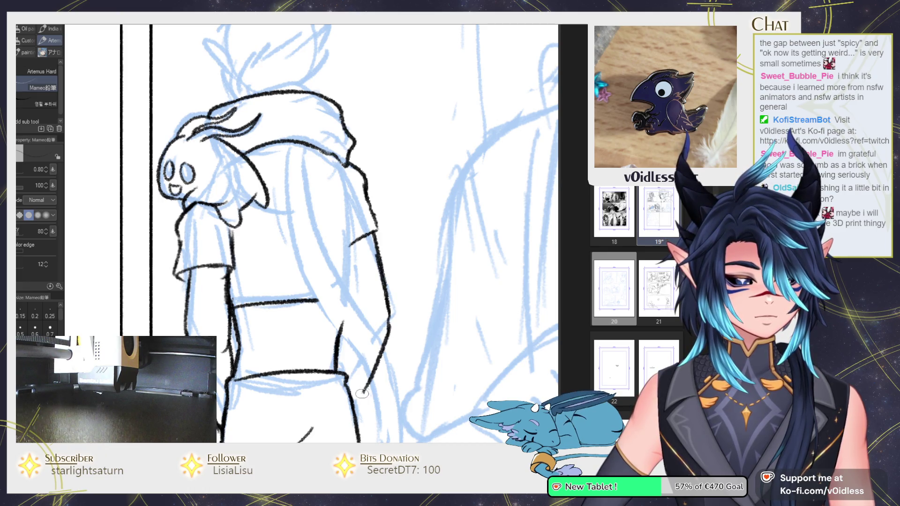
Step: Push the figure's lower body and belt upward with Liquify
scroll(361, 393, "down", 2)
scroll(367, 265, "down", 3)
scroll(367, 265, "up", 2)
key("j")
mouse_move(313, 346)
left_mouse_down()
mouse_move(343, 273)
mouse_move(362, 318)
left_mouse_up()
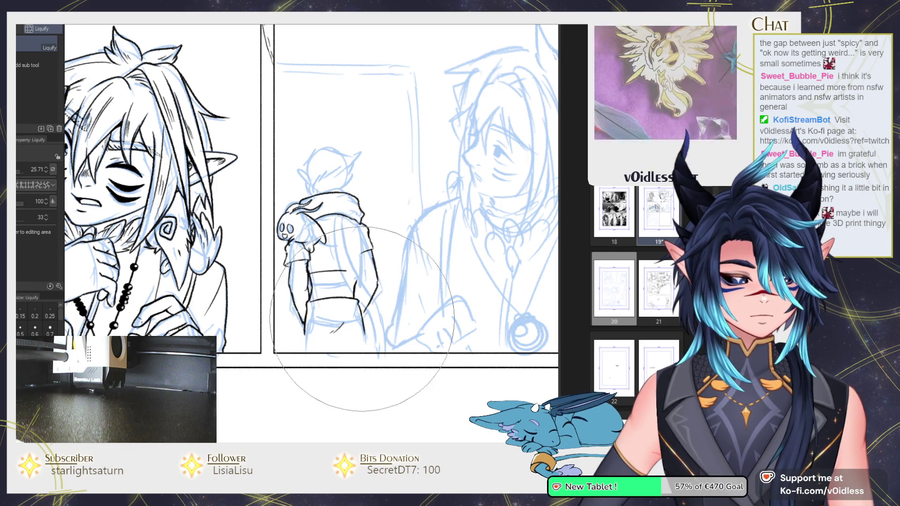
Step: Extend both leg lines and ink the waistline with a connecting vertical line
scroll(307, 335, "up", 2)
key("p")
left_click_drag(305, 315, 310, 360)
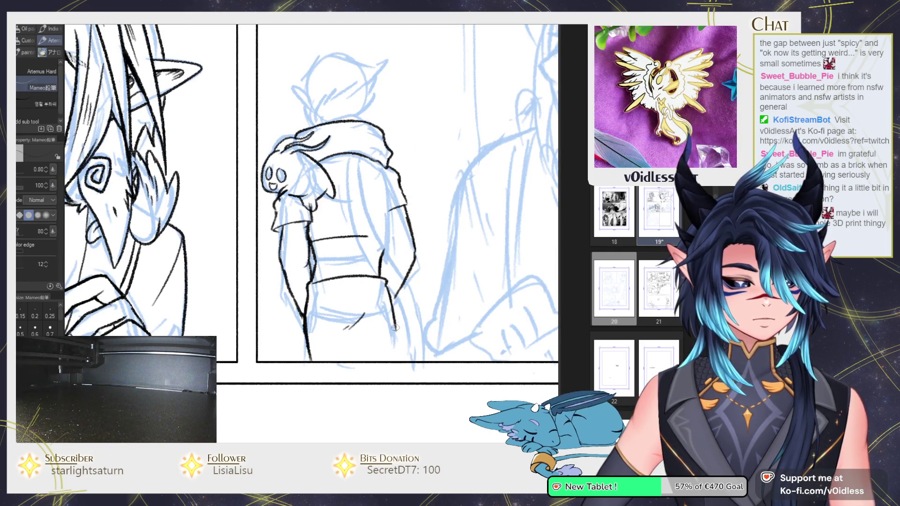
left_click_drag(389, 344, 388, 360)
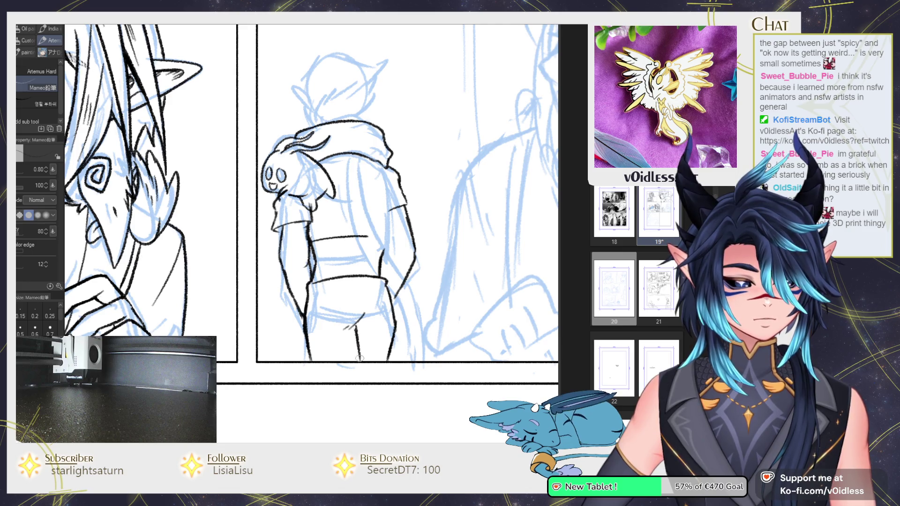
left_click_drag(439, 294, 400, 318)
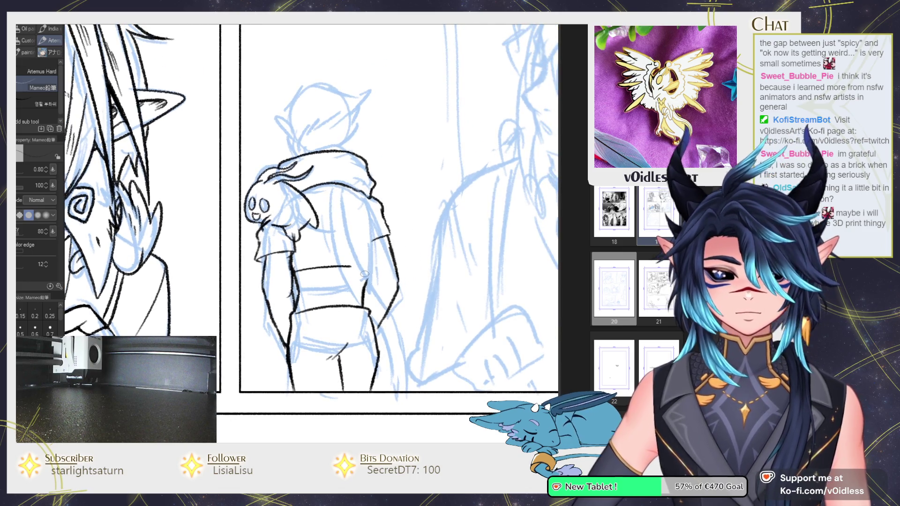
scroll(381, 267, "up", 2)
left_click_drag(336, 277, 374, 251)
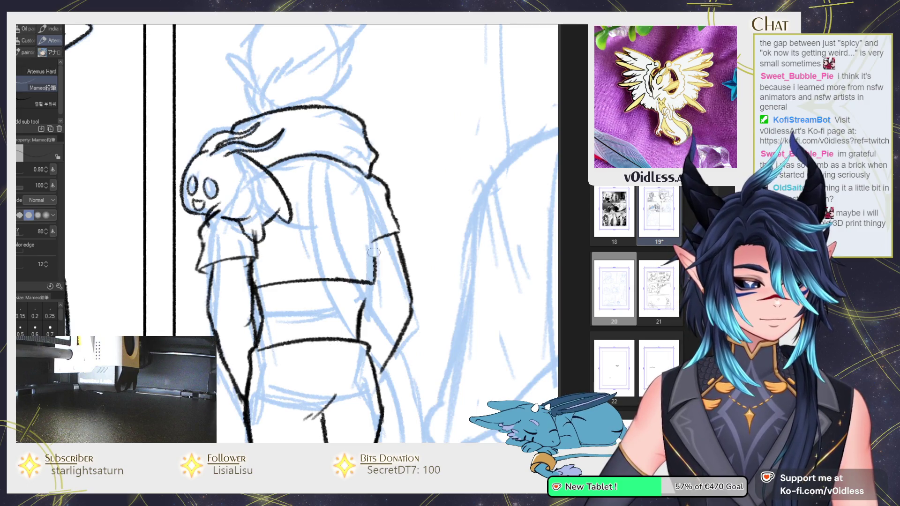
mouse_move(360, 302)
left_mouse_down()
mouse_move(362, 287)
mouse_move(373, 318)
left_mouse_up()
Step: Ink the sleeve cuffs, the arm's inner edge and the right sleeve edge
mouse_move(373, 241)
left_mouse_down()
mouse_move(413, 234)
mouse_move(392, 194)
left_mouse_up()
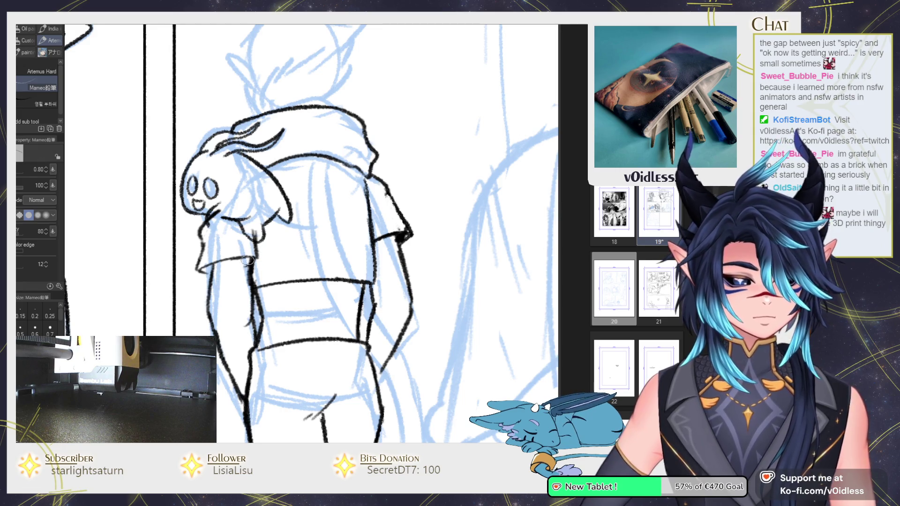
left_click_drag(251, 256, 246, 324)
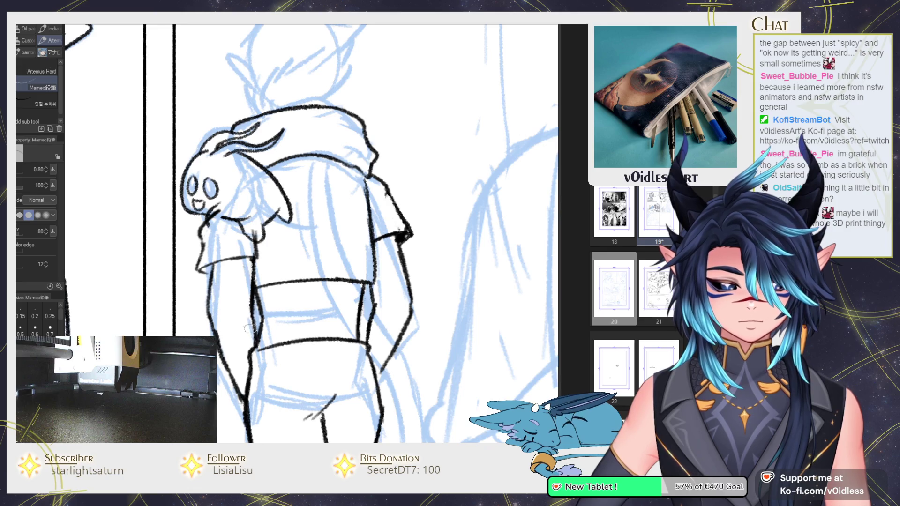
left_click_drag(207, 275, 199, 268)
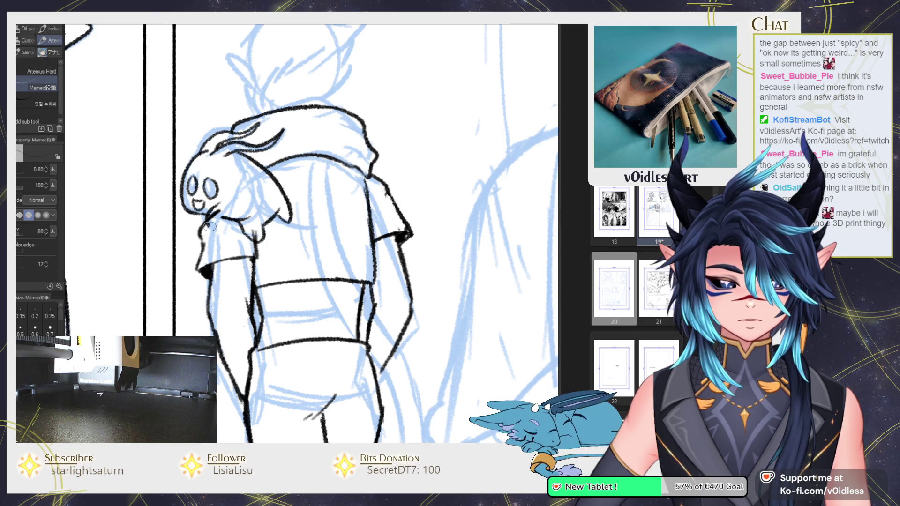
key("j")
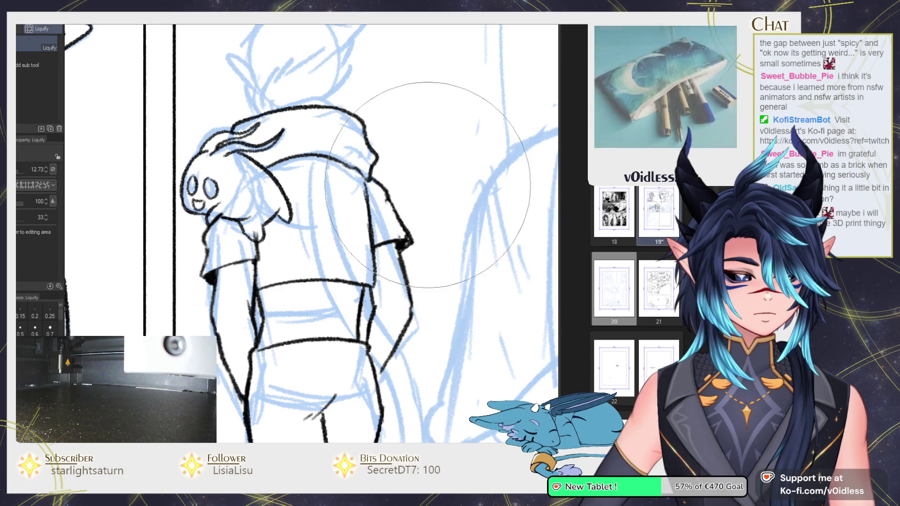
key("p")
left_click_drag(373, 191, 375, 230)
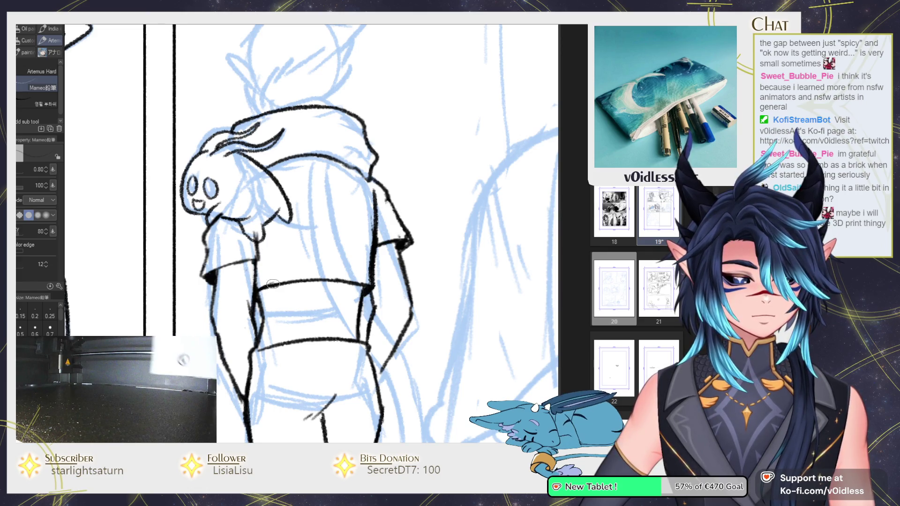
scroll(291, 266, "down", 3)
scroll(291, 266, "up", 3)
Step: Add a small loop on the hood and draw two strap lines from hood to leg
left_click_drag(288, 192, 321, 188)
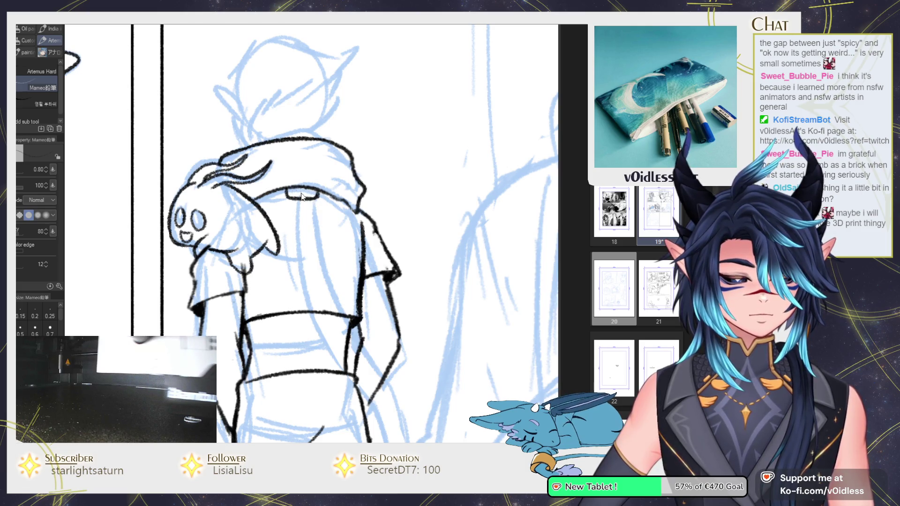
left_click_drag(289, 229, 274, 201)
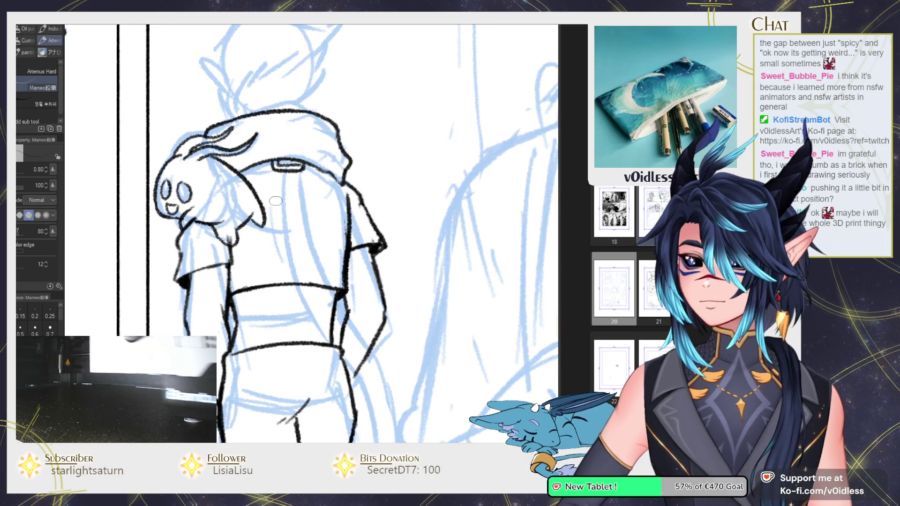
left_click_drag(275, 167, 278, 209)
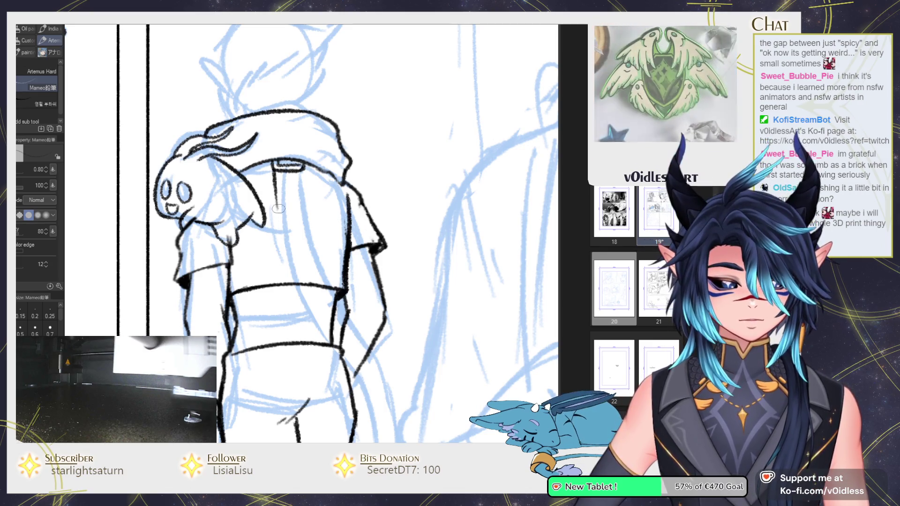
mouse_move(280, 175)
left_mouse_down()
mouse_move(356, 384)
mouse_move(342, 320)
left_mouse_up()
scroll(281, 281, "down", 2)
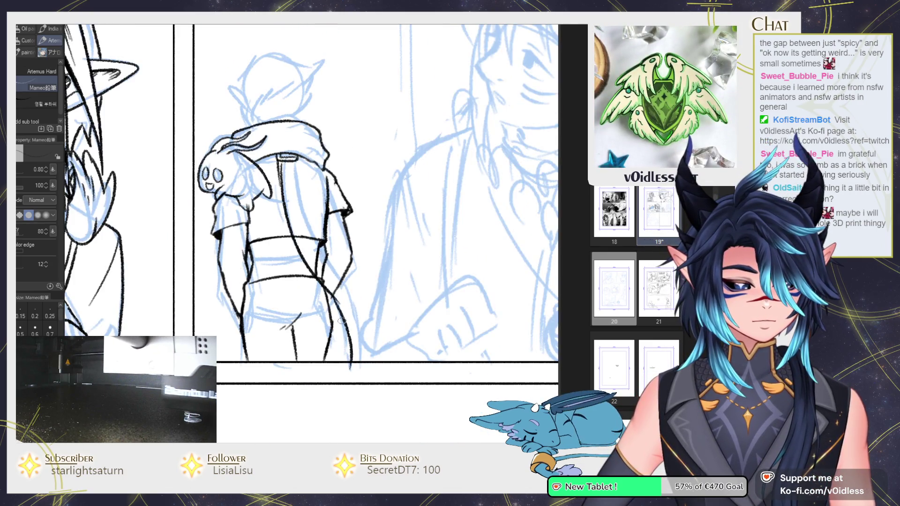
key("ctrl+z")
left_click_drag(279, 162, 351, 349)
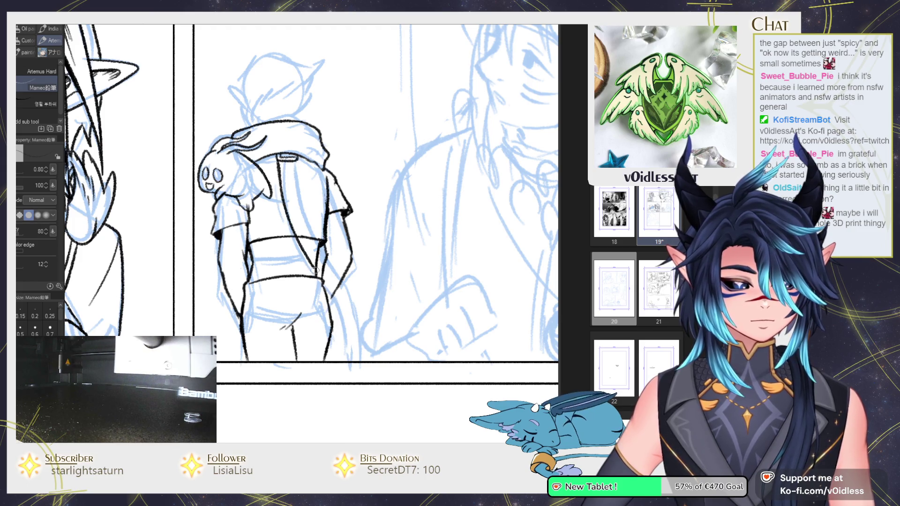
left_click_drag(298, 161, 355, 361)
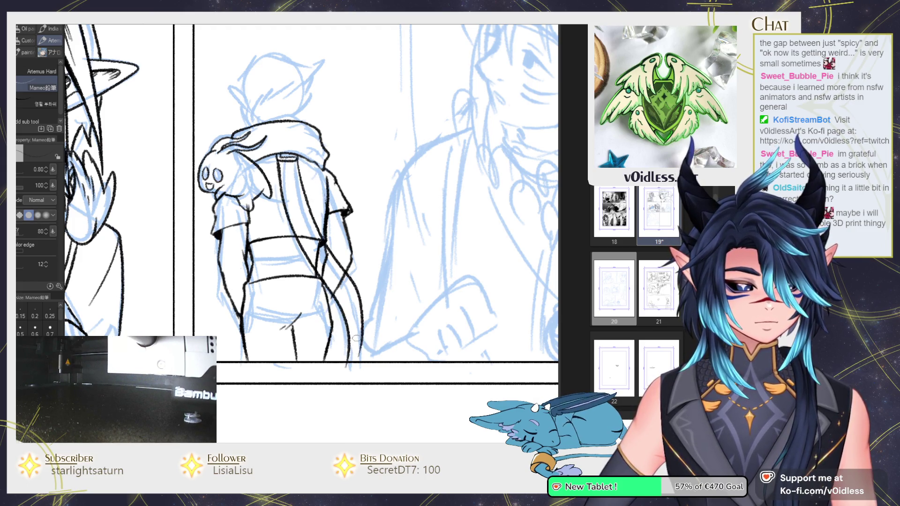
scroll(358, 338, "up", 2)
Step: Erase part of the strap by the hip and ink a stroke across the hood top
key("e")
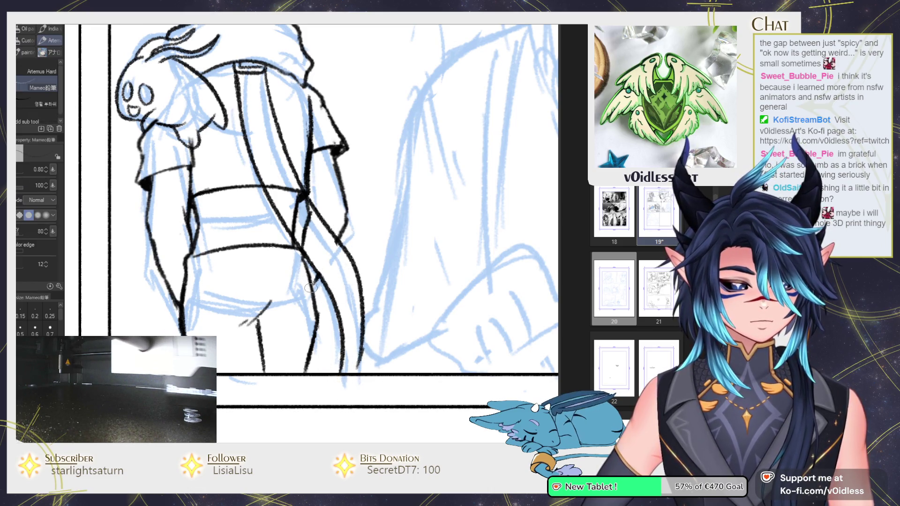
mouse_move(324, 234)
left_mouse_down()
mouse_move(309, 242)
mouse_move(291, 187)
left_mouse_up()
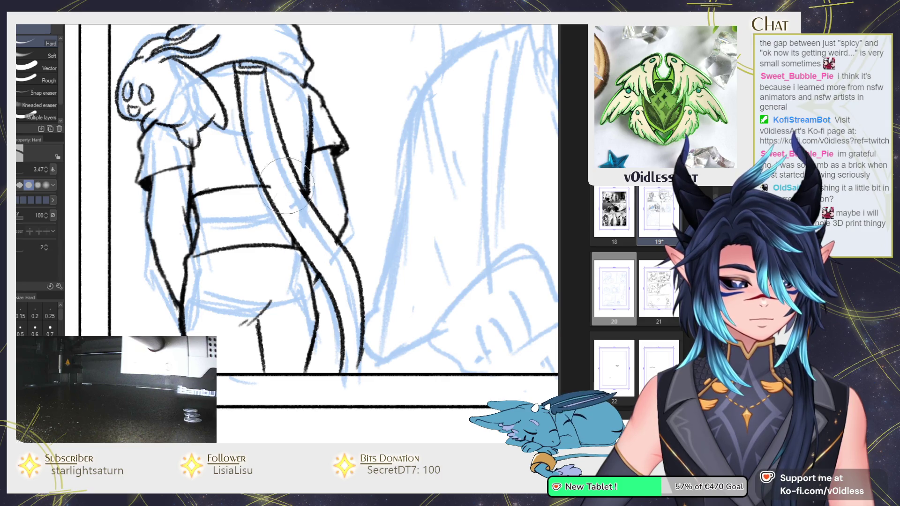
key("p")
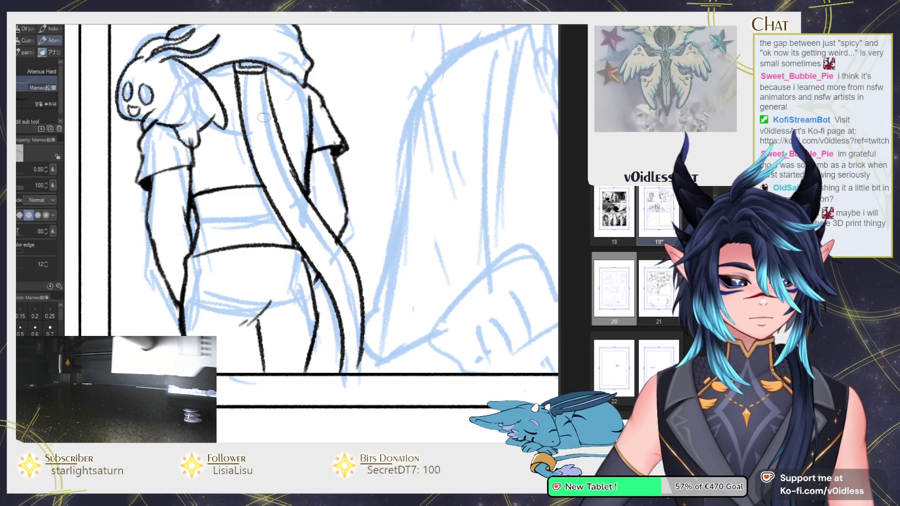
left_click_drag(262, 117, 276, 199)
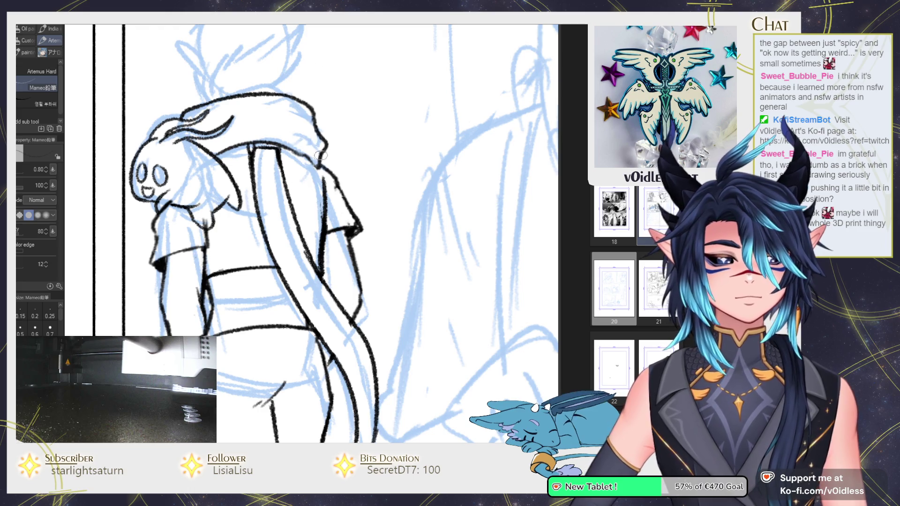
left_click_drag(230, 123, 283, 115)
scroll(337, 130, "up", 3)
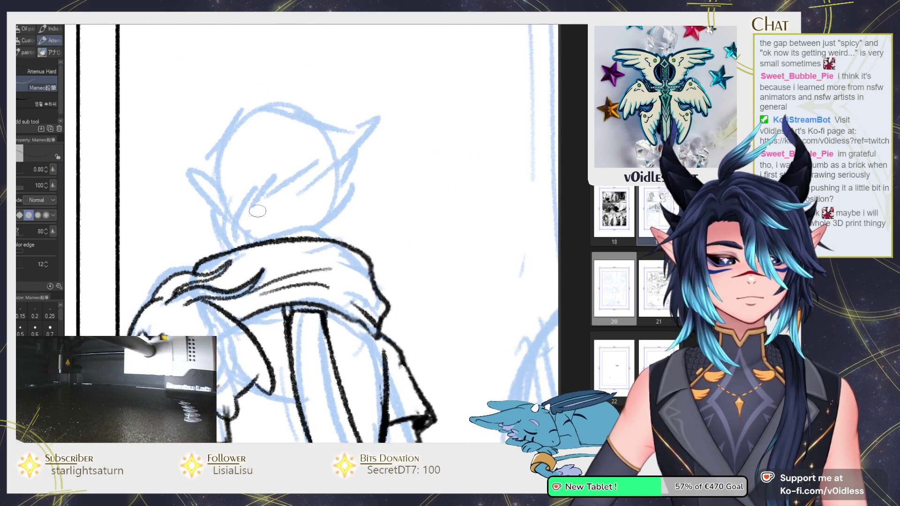
Step: Ink the elf ear, neck line and back-of-head outline
left_click_drag(214, 220, 219, 248)
mouse_move(221, 183)
left_mouse_down()
mouse_move(186, 170)
mouse_move(230, 219)
mouse_move(261, 209)
left_mouse_up()
mouse_move(312, 191)
left_mouse_down()
mouse_move(349, 161)
mouse_move(346, 234)
left_mouse_up()
mouse_move(241, 213)
left_mouse_down()
mouse_move(253, 227)
mouse_move(239, 228)
left_mouse_up()
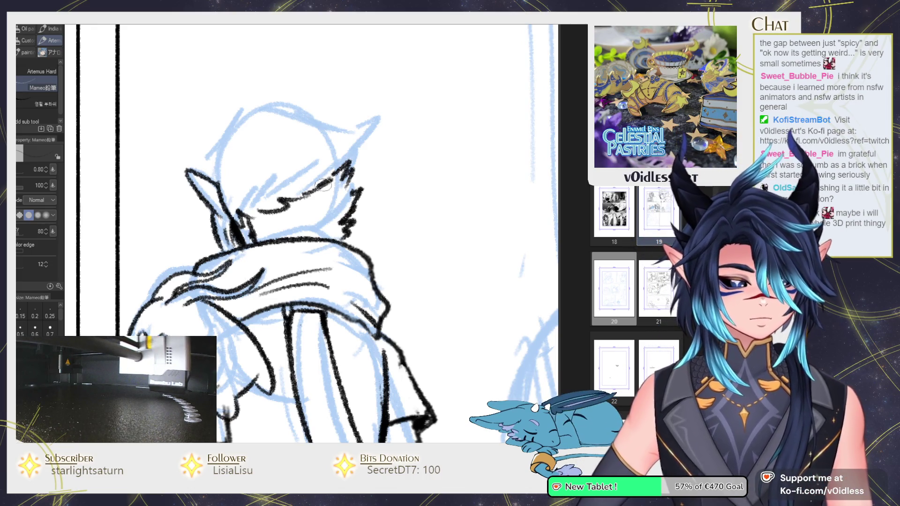
Step: Ink the head's left outline, a stroke by the ear tip and forehead hair strands
scroll(293, 178, "up", 2)
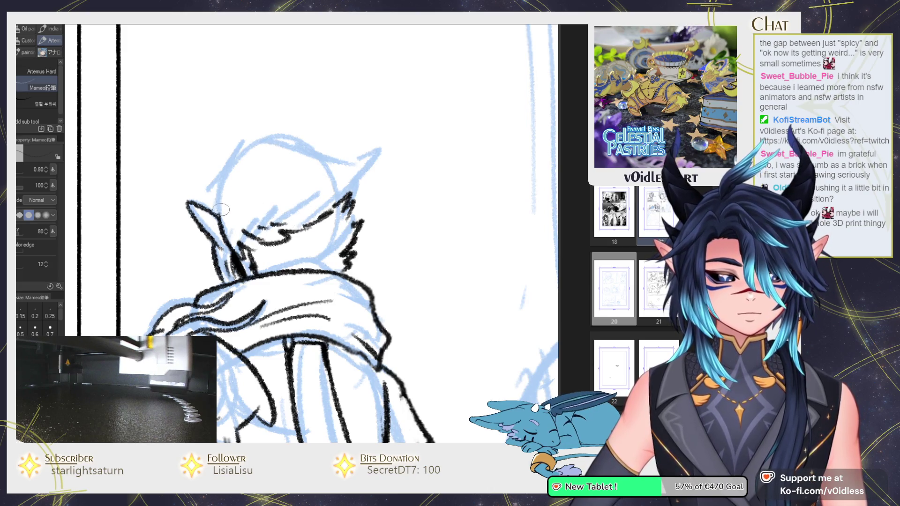
mouse_move(219, 183)
left_mouse_down()
mouse_move(264, 146)
mouse_move(365, 206)
left_mouse_up()
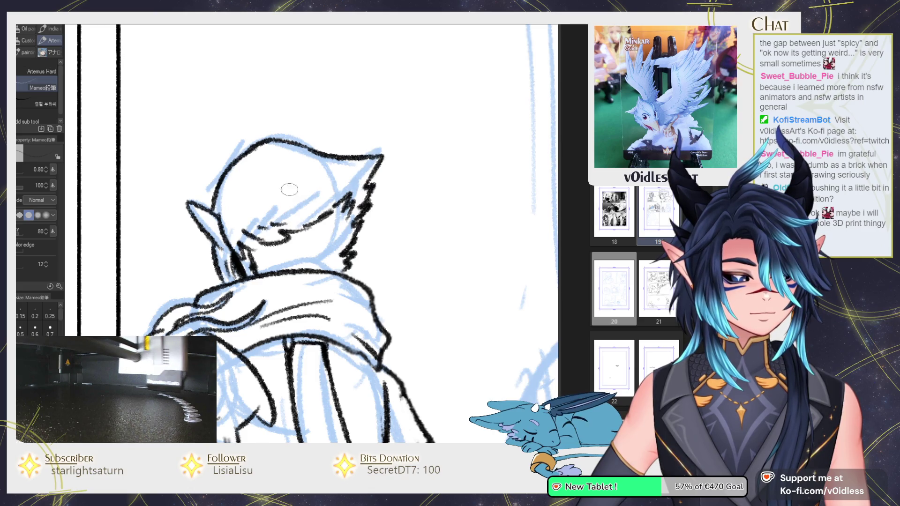
left_click_drag(353, 180, 369, 170)
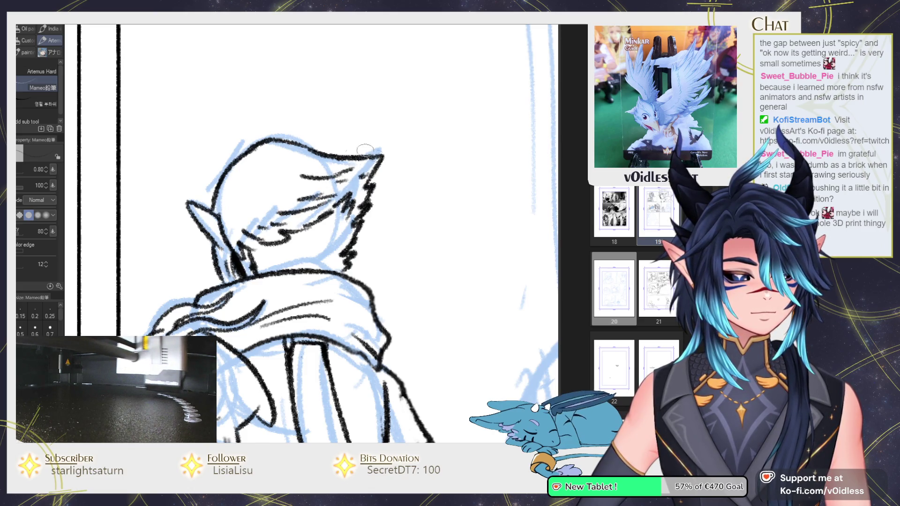
mouse_move(228, 179)
left_mouse_down()
mouse_move(267, 203)
mouse_move(258, 203)
left_mouse_up()
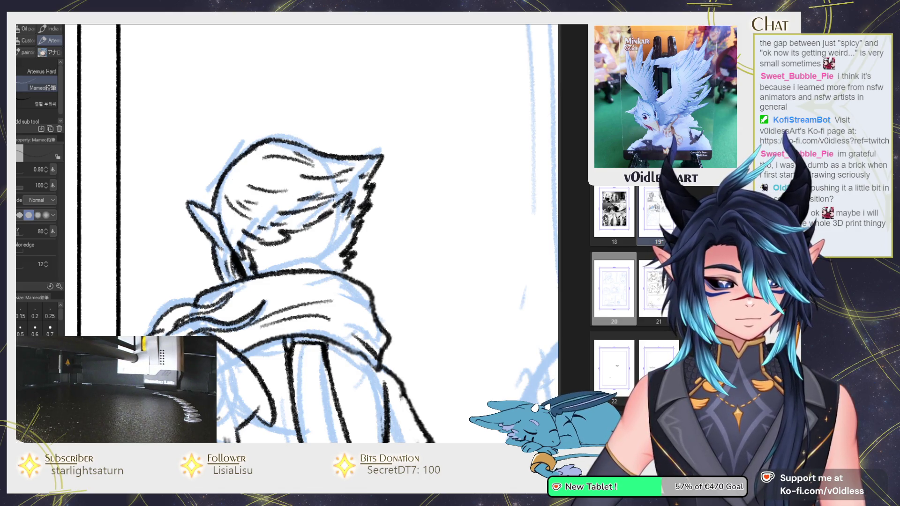
scroll(340, 199, "down", 8)
left_click_drag(399, 274, 370, 275)
scroll(281, 298, "up", 3)
scroll(281, 298, "up", 3)
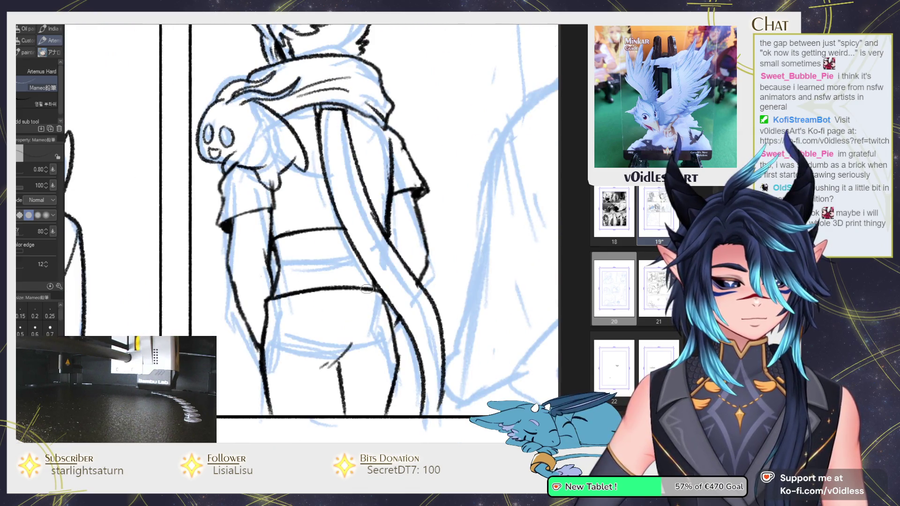
Step: Lasso the back-view figure, move it down about 30 px, and deselect
left_click_drag(296, 305, 300, 283)
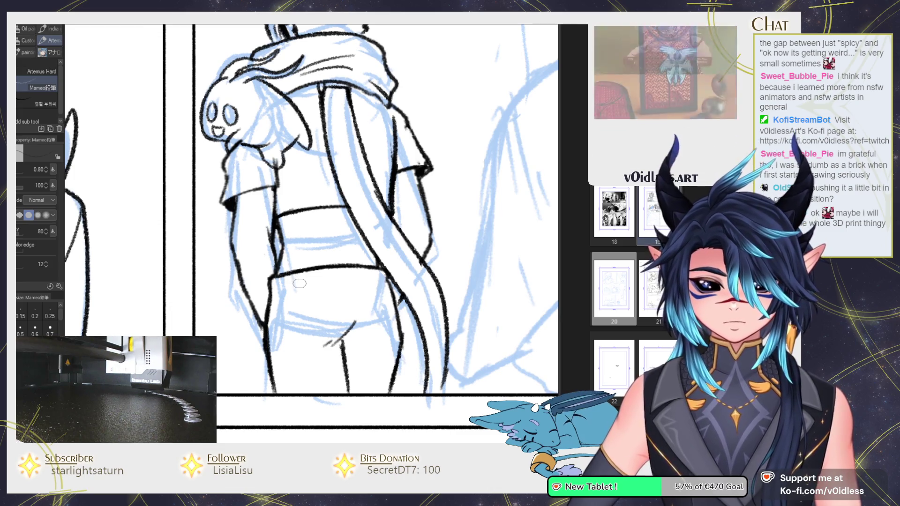
scroll(350, 276, "down", 2)
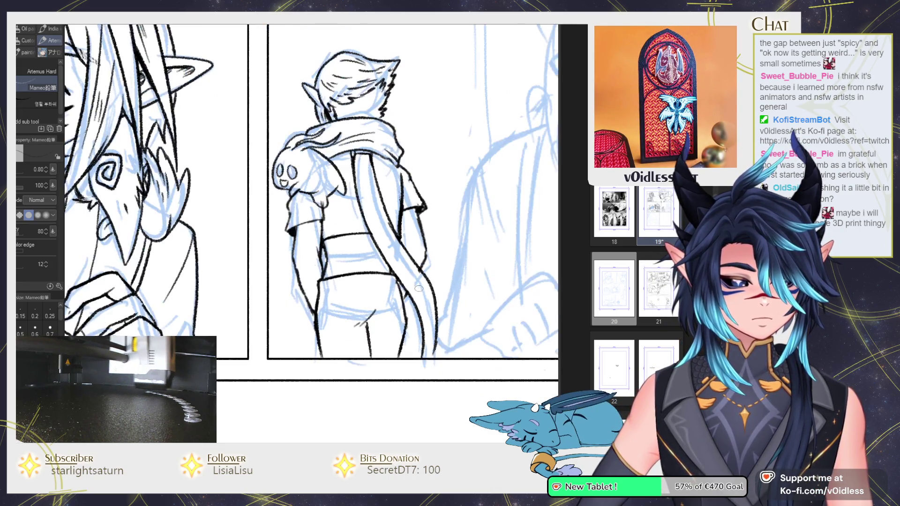
left_click_drag(423, 298, 388, 338)
key("m")
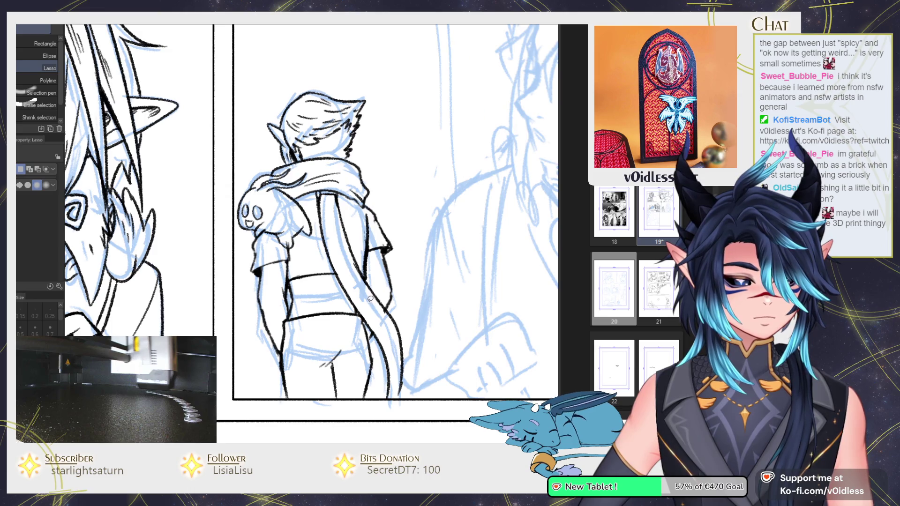
left_click_drag(381, 305, 274, 84)
left_click_drag(259, 313, 253, 320)
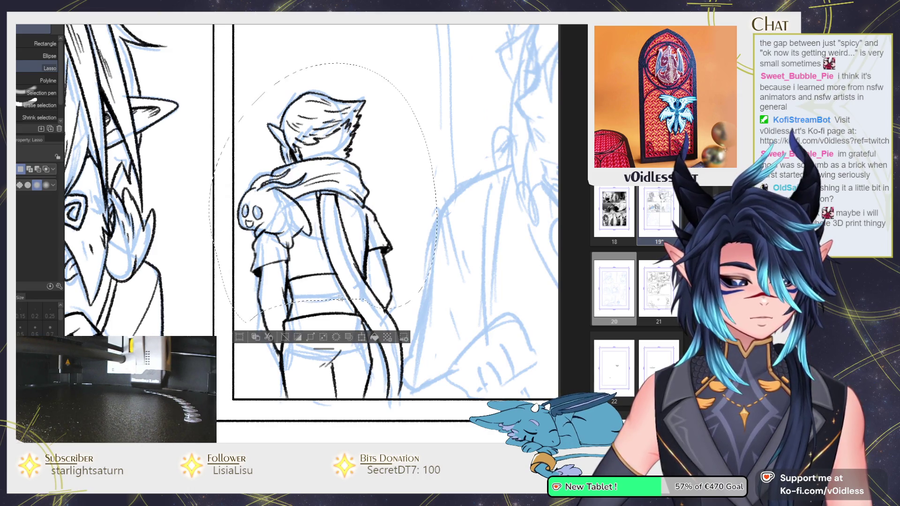
left_click_drag(399, 242, 401, 257)
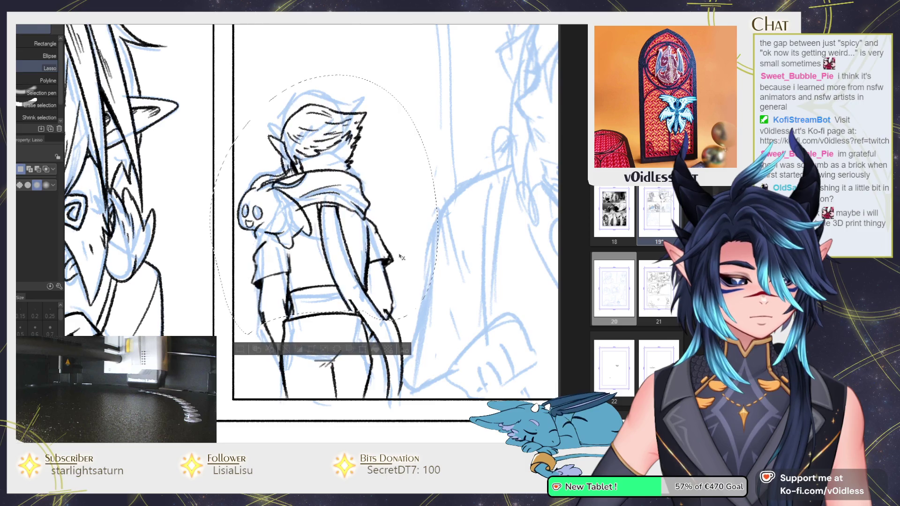
key("ctrl+d")
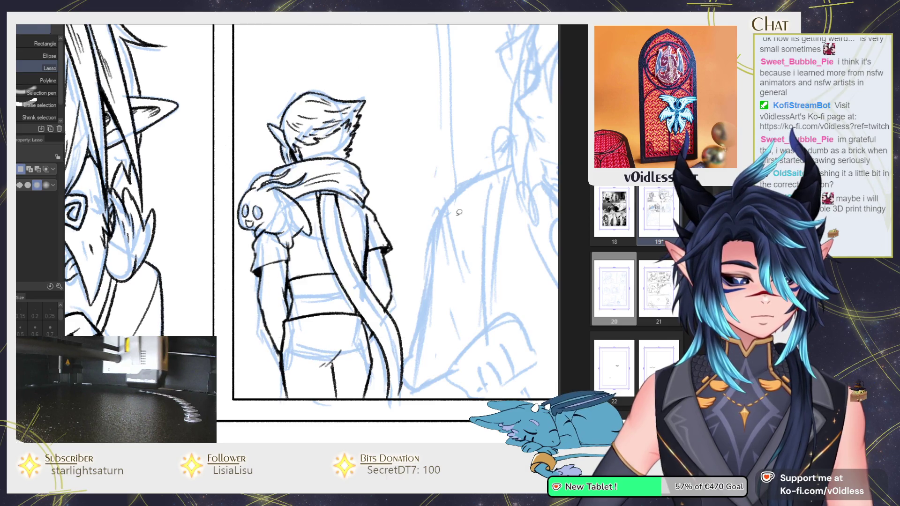
Step: Enlarge the Liquify brush to 31.64, then return to the pencil
scroll(338, 276, "down", 2)
key("j")
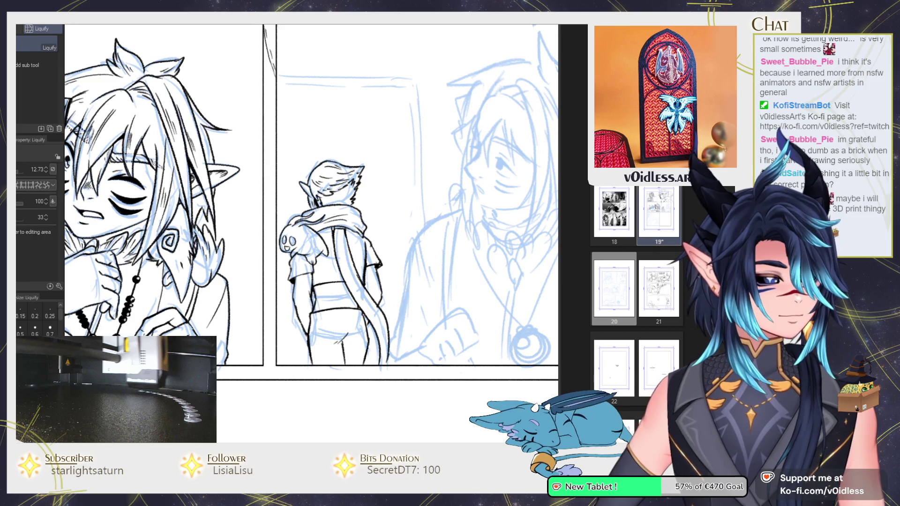
mouse_move(338, 274)
left_mouse_down()
mouse_move(327, 204)
mouse_move(378, 210)
left_mouse_up()
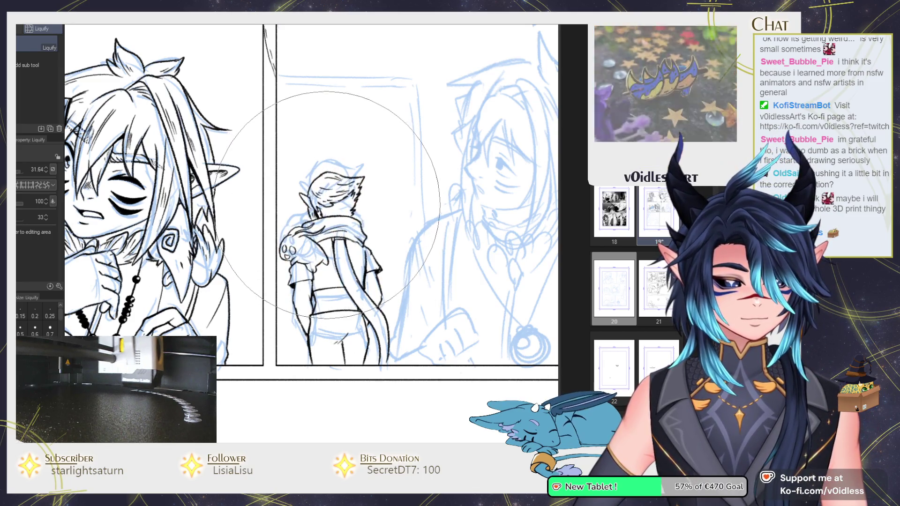
key("p")
scroll(370, 232, "up", 2)
scroll(370, 232, "up", 2)
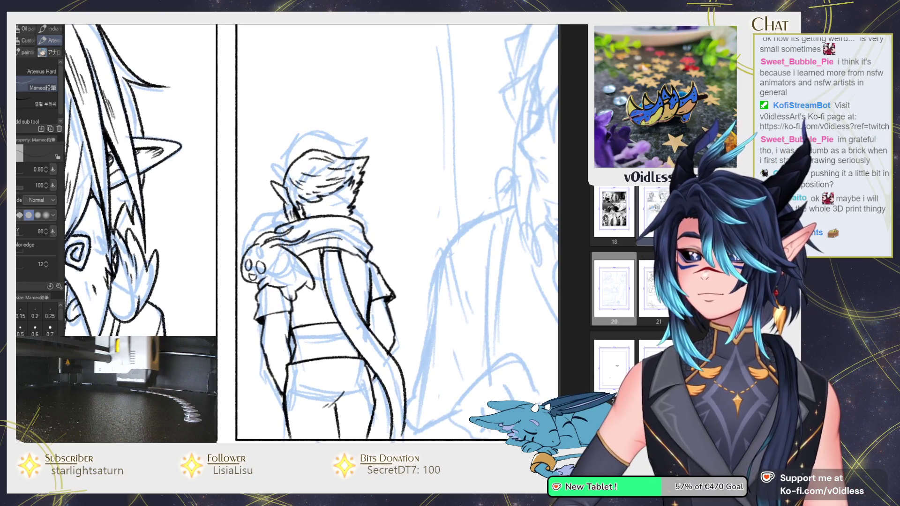
left_click_drag(472, 248, 429, 262)
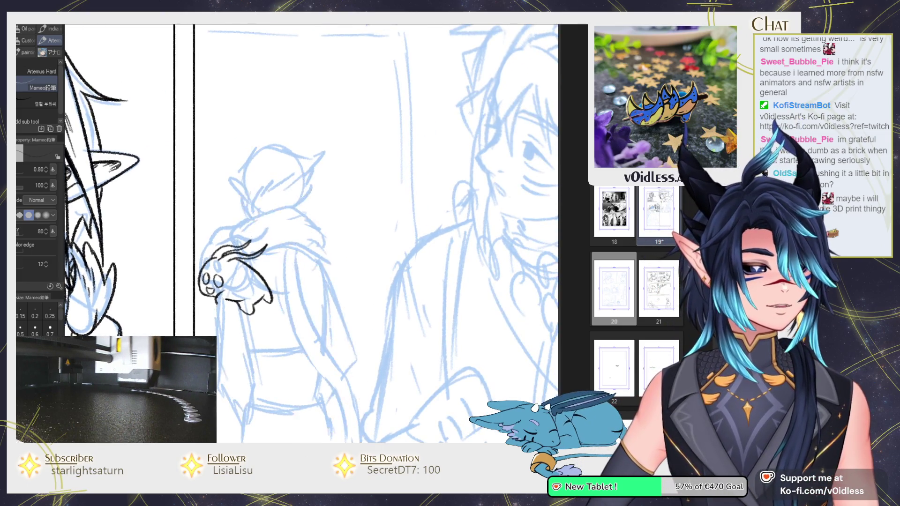
scroll(510, 257, "down", 2)
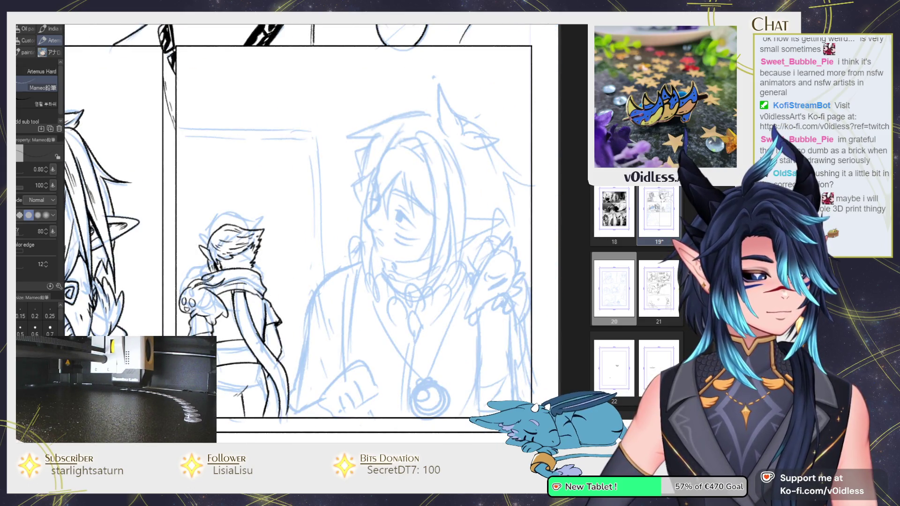
Step: Extend the face outline, add three hatch strokes beside the nose, and ink the eye's lines
scroll(317, 220, "up", 1)
scroll(317, 220, "up", 1)
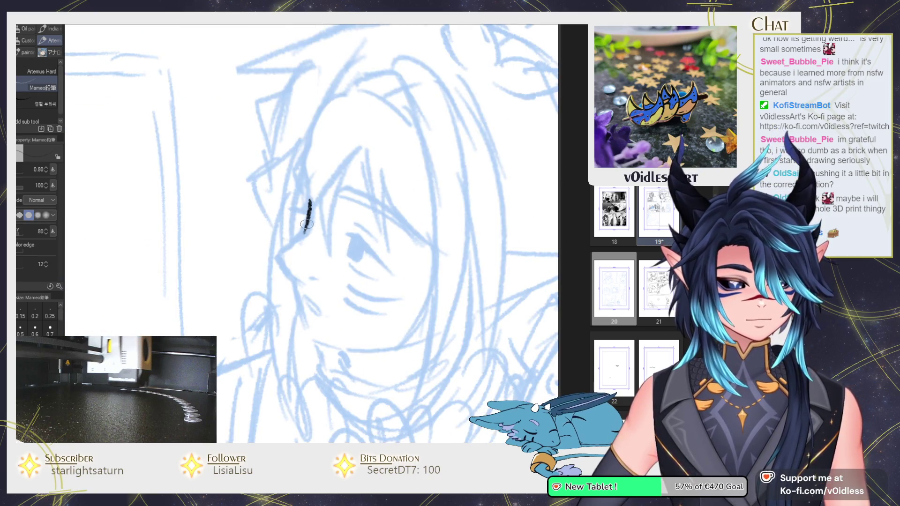
left_click_drag(289, 275, 300, 283)
left_click_drag(294, 249, 297, 254)
left_click_drag(296, 246, 299, 254)
left_click_drag(299, 247, 303, 252)
left_click_drag(382, 262, 365, 265)
left_click_drag(334, 240, 331, 265)
mouse_move(328, 239)
left_mouse_down()
mouse_move(374, 273)
mouse_move(358, 276)
left_mouse_up()
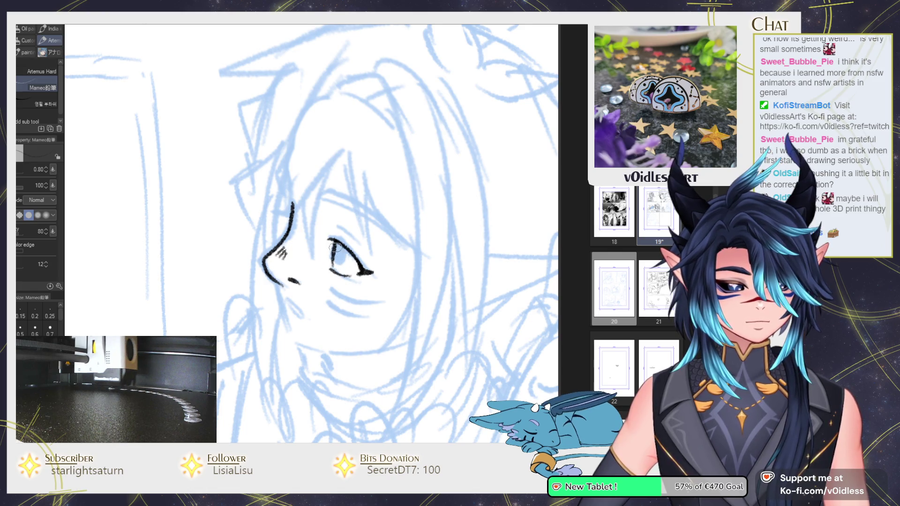
Step: Ink an eyebrow line above the eye and a short lash stroke near the face contour
scroll(343, 247, "up", 1)
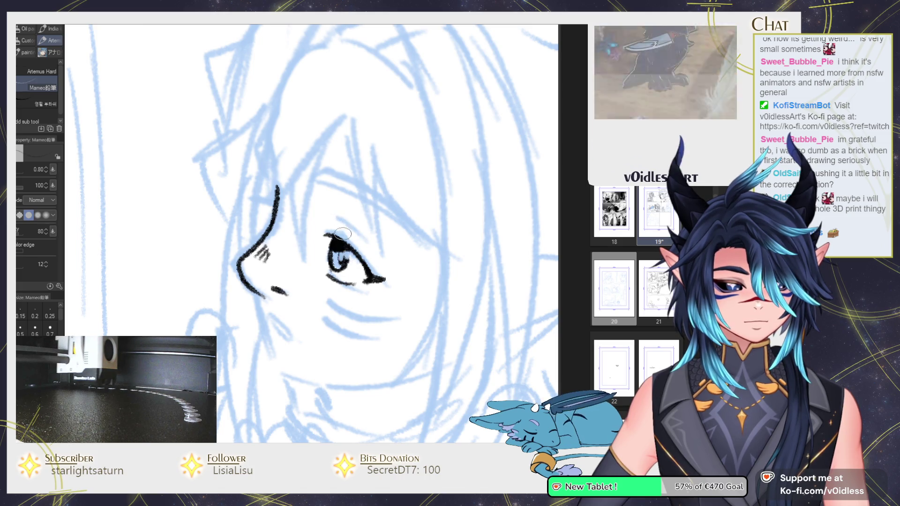
scroll(326, 245, "down", 2)
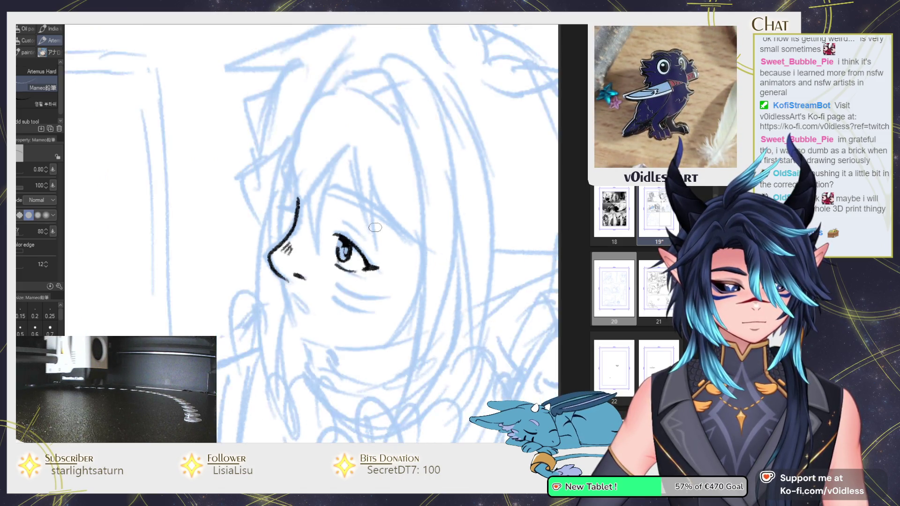
scroll(347, 237, "down", 2)
scroll(375, 227, "down", 1)
scroll(279, 232, "up", 2)
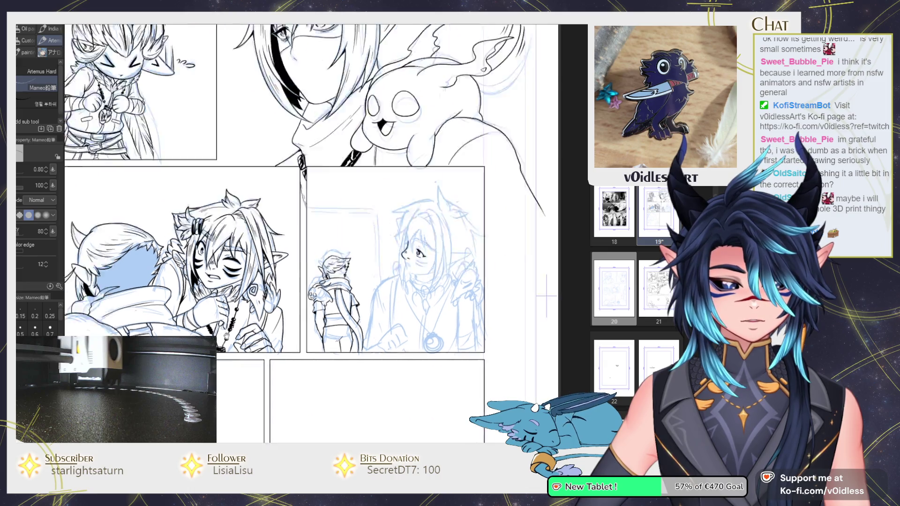
scroll(279, 233, "up", 2)
scroll(279, 233, "up", 2)
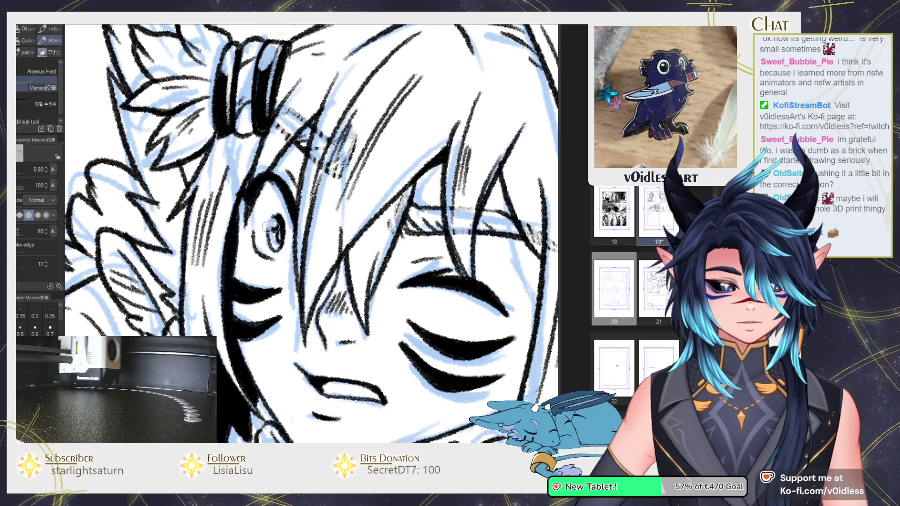
scroll(270, 220, "down", 2)
scroll(270, 220, "down", 2)
scroll(270, 220, "down", 1)
scroll(342, 241, "up", 2)
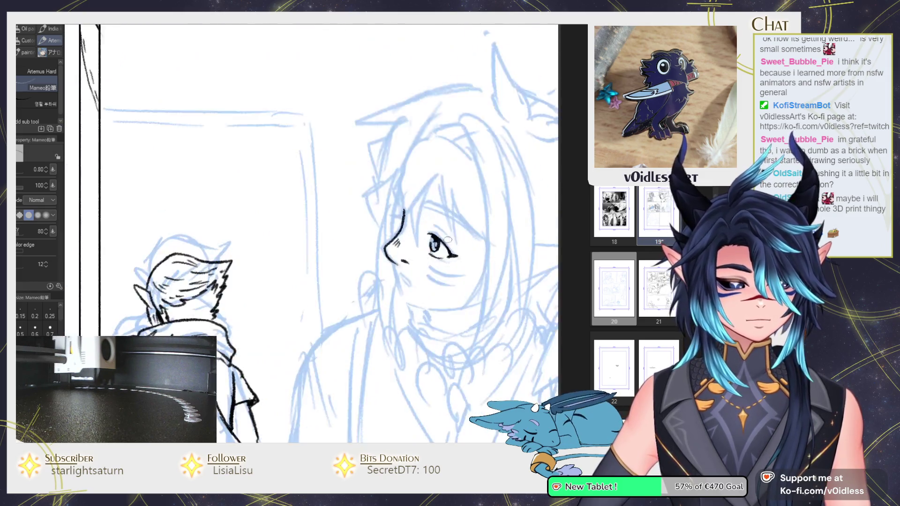
scroll(342, 241, "up", 2)
scroll(342, 241, "up", 1)
scroll(342, 241, "up", 1)
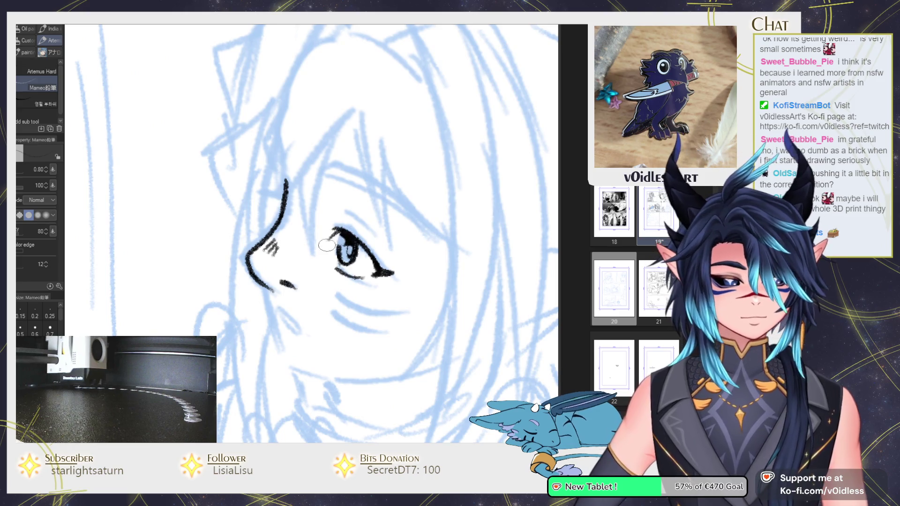
left_click_drag(341, 212, 370, 222)
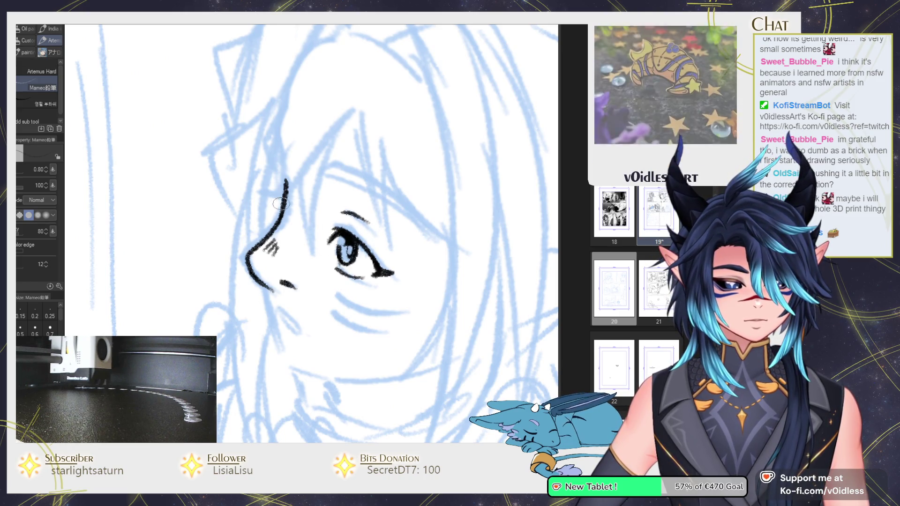
left_click_drag(284, 198, 261, 196)
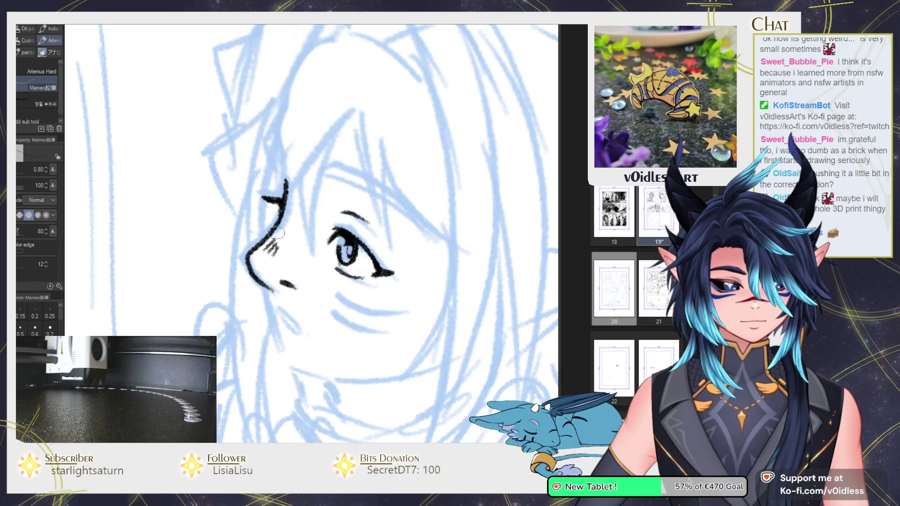
Step: Carry the face contour down to the chin, ink the chin line, and thicken the lower eyelid
scroll(269, 276, "down", 1)
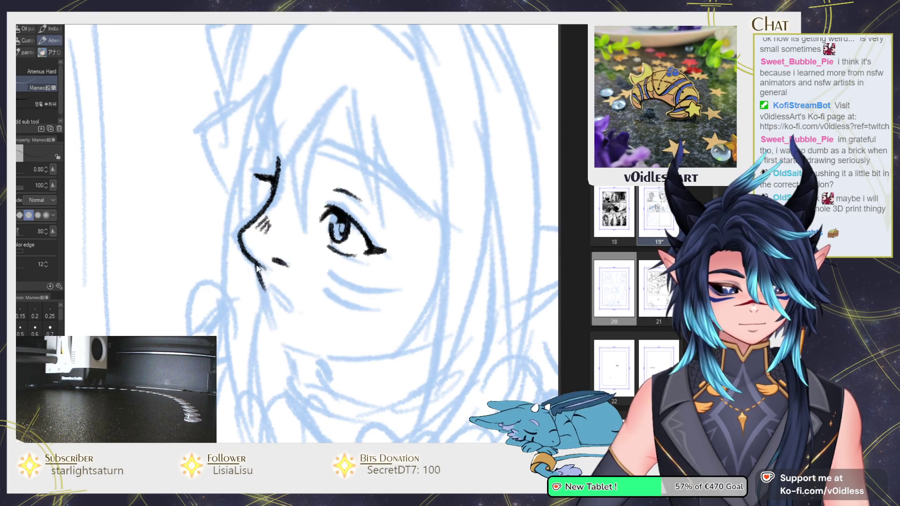
left_click_drag(256, 269, 270, 321)
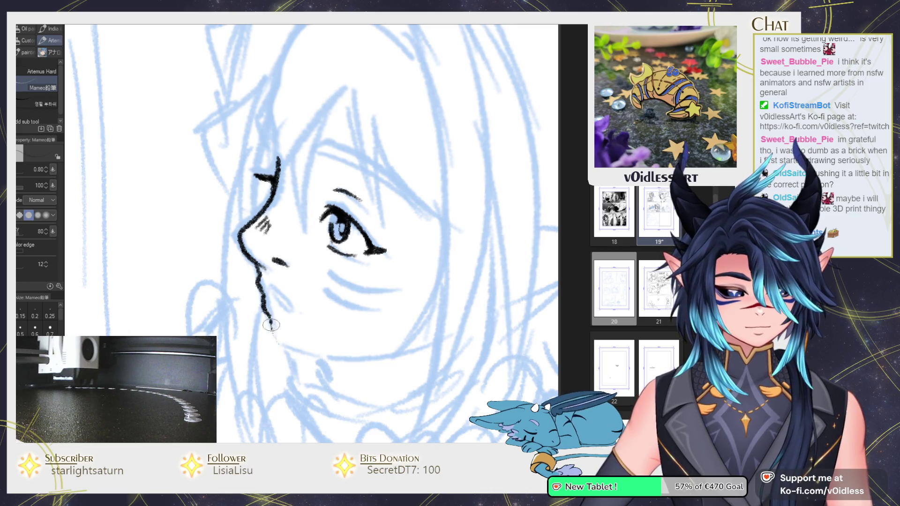
scroll(280, 345, "down", 1)
mouse_move(266, 311)
left_mouse_down()
mouse_move(392, 322)
mouse_move(424, 304)
mouse_move(415, 293)
mouse_move(406, 312)
left_mouse_up()
mouse_move(295, 268)
left_mouse_down()
mouse_move(328, 284)
mouse_move(363, 282)
left_mouse_up()
mouse_move(310, 284)
left_mouse_down()
mouse_move(366, 280)
mouse_move(332, 289)
mouse_move(336, 309)
left_mouse_up()
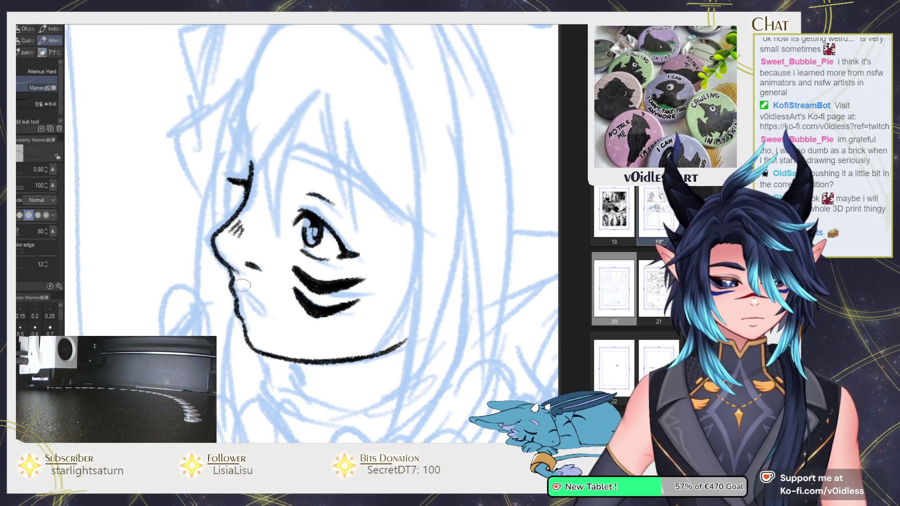
Step: Ink the lip line below the nose and undo the dark pupil fill
left_click_drag(241, 295, 271, 317)
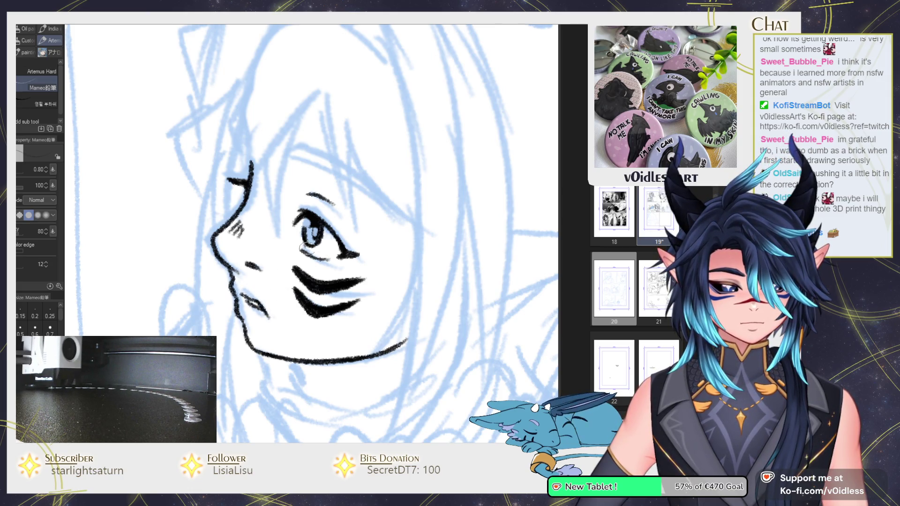
scroll(323, 242, "down", 5)
scroll(325, 226, "up", 5)
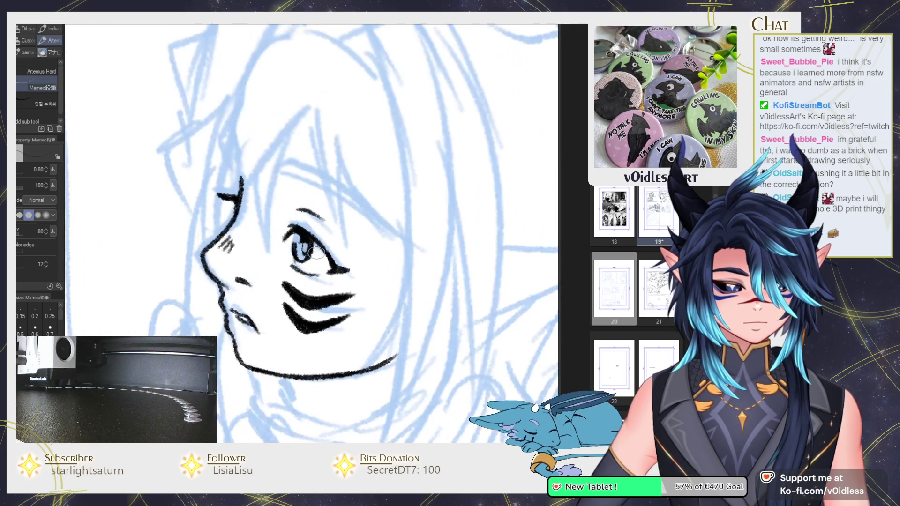
key("ctrl+z")
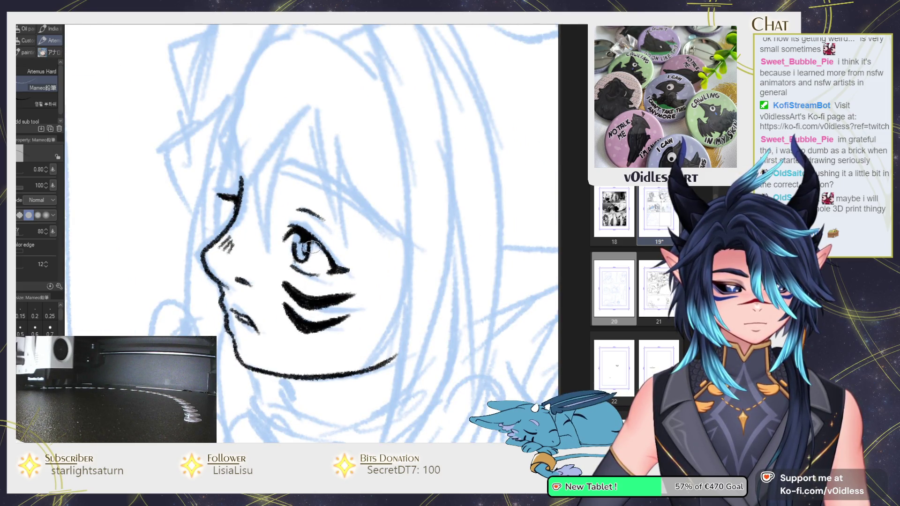
scroll(307, 244, "down", 3)
scroll(309, 242, "down", 3)
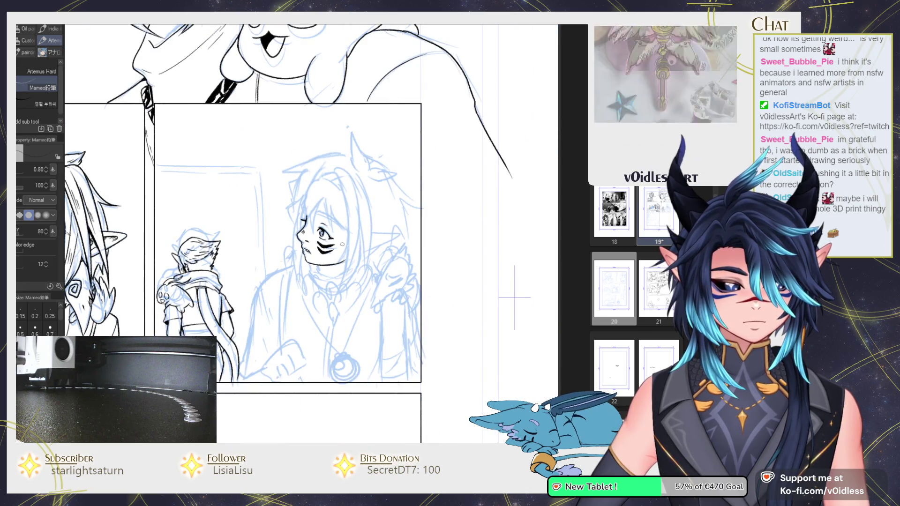
Step: Set the Liquify brush size to 10.98 and lasso-adjust the eye's position
scroll(328, 228, "up", 3)
key("j")
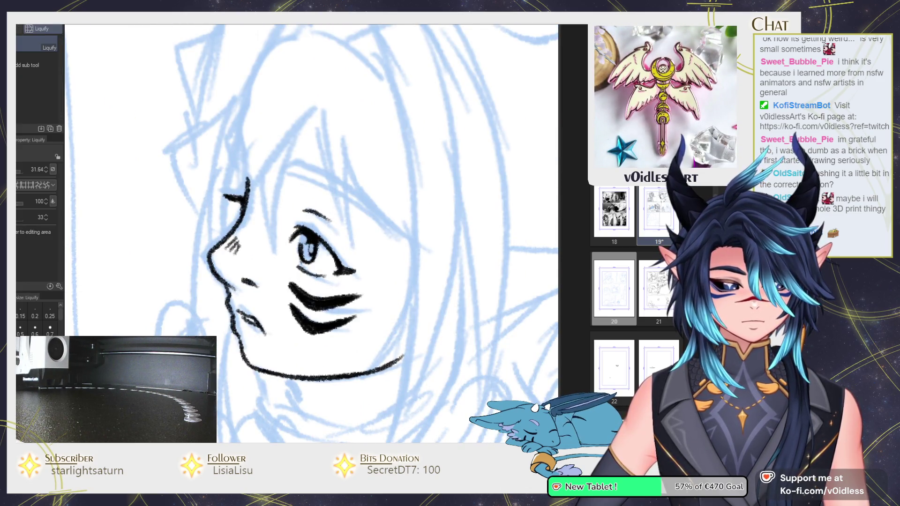
scroll(319, 243, "down", 3)
key("bracketleft")
key("bracketleft")
key("bracketleft")
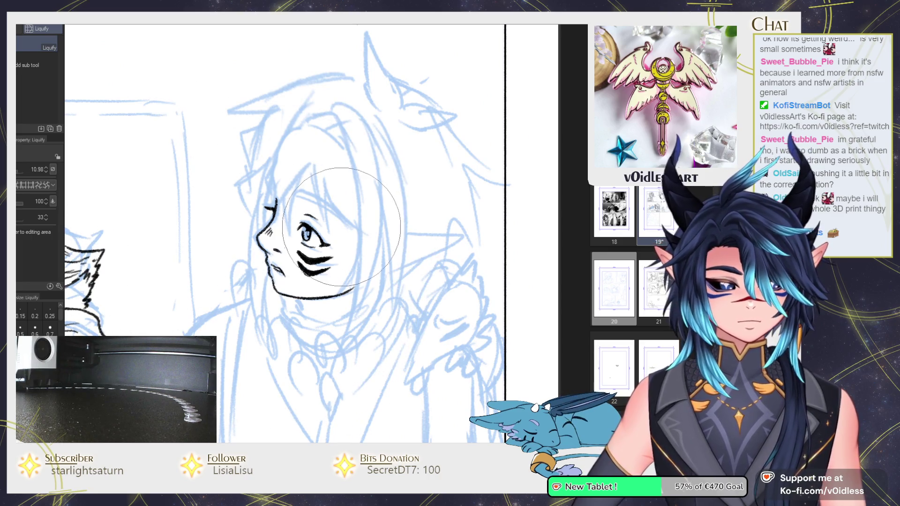
scroll(326, 190, "up", 3)
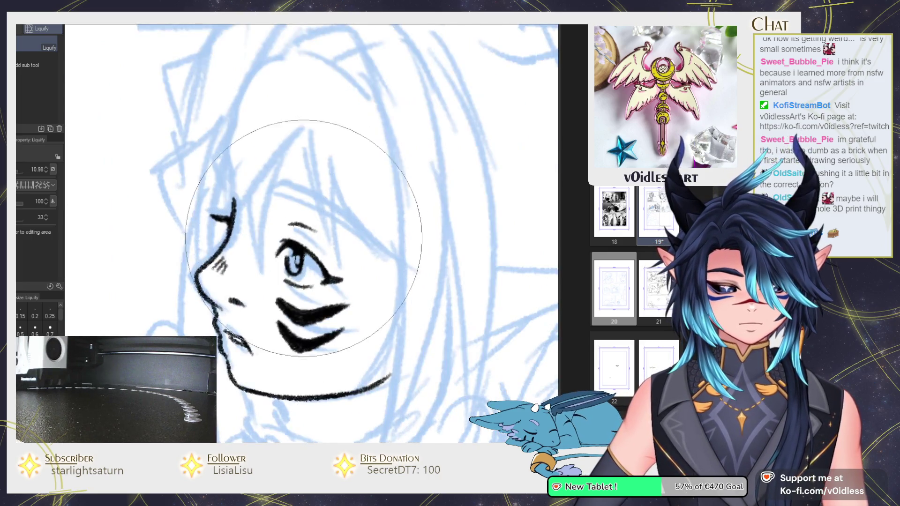
key("m")
left_click_drag(295, 241, 293, 244)
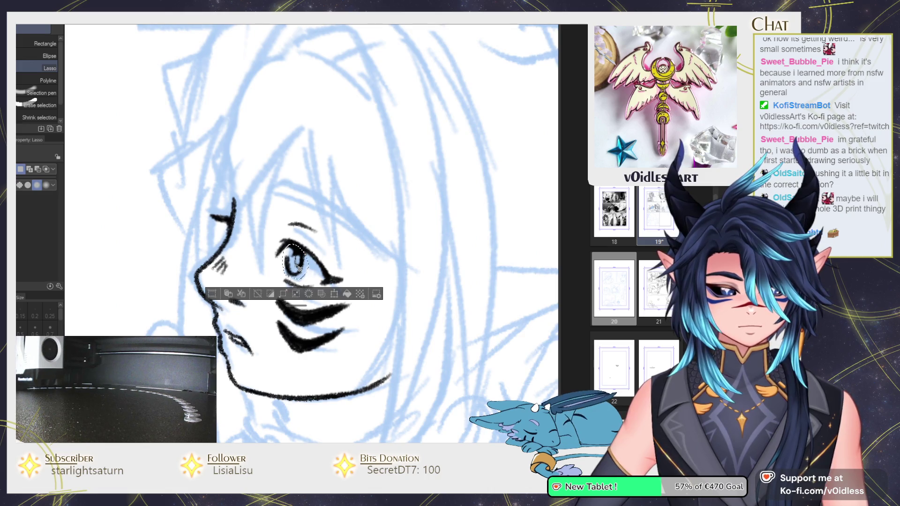
key("ctrl+d")
key("p")
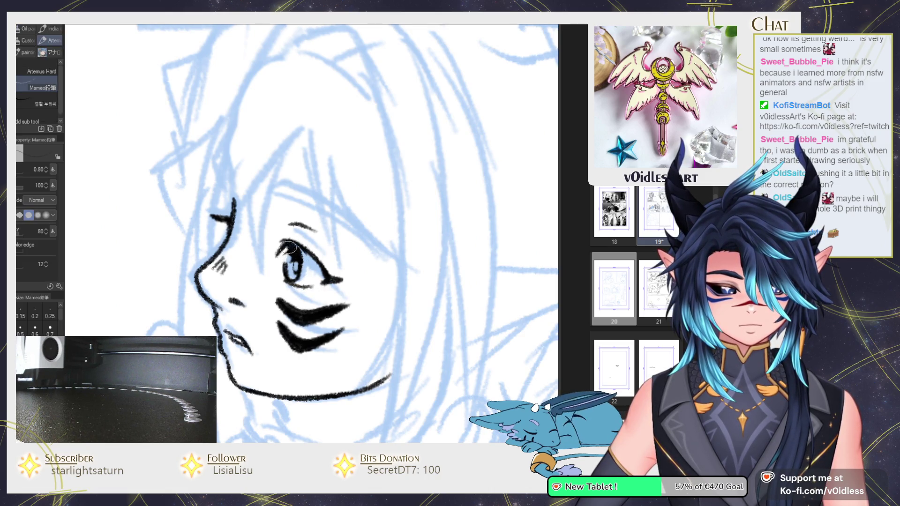
Step: Ink an eyebrow arc above the eye
scroll(289, 248, "down", 2)
scroll(443, 330, "down", 4)
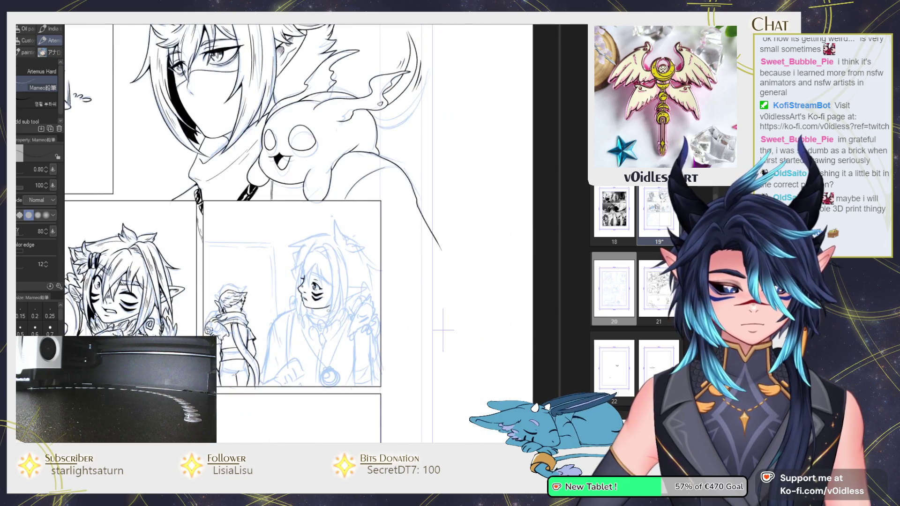
scroll(309, 281, "up", 3)
scroll(294, 242, "up", 2)
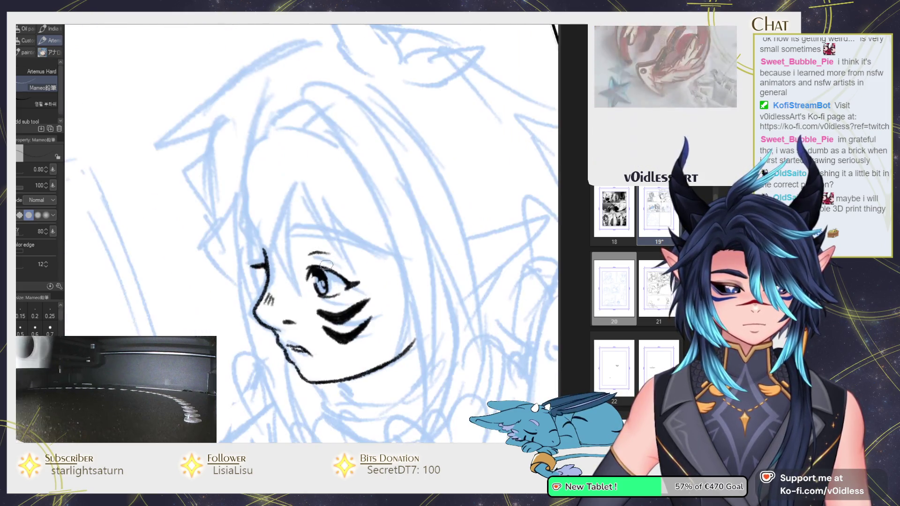
left_click_drag(293, 240, 372, 246)
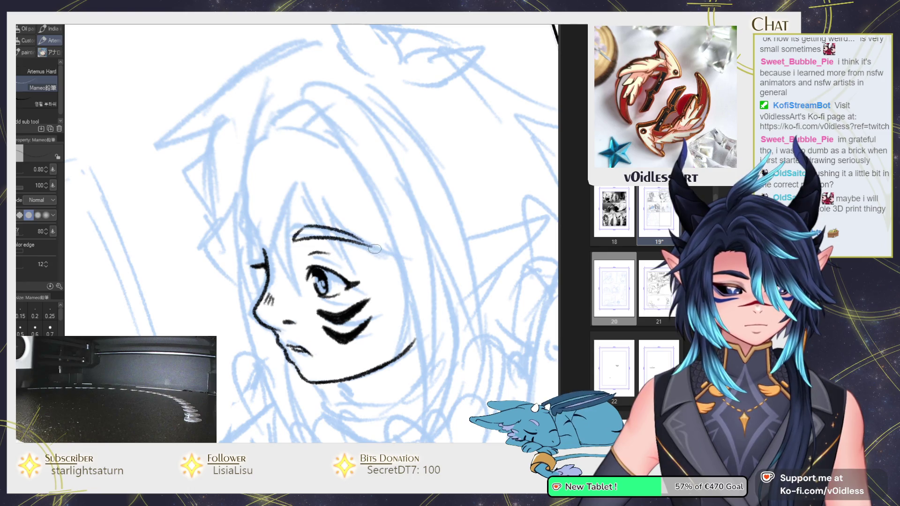
Step: Scale the inked face up to 117% with Ctrl+T and apply it
left_click_drag(265, 260, 230, 211)
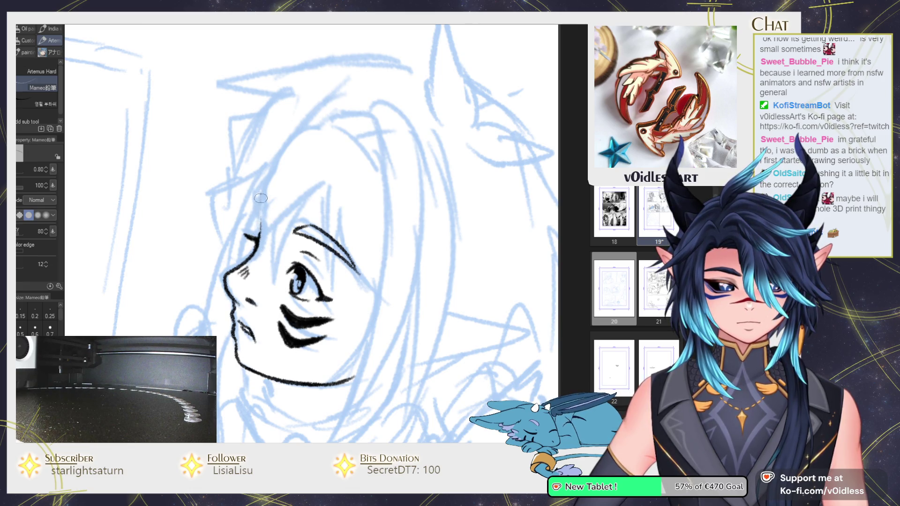
left_click_drag(319, 143, 315, 89)
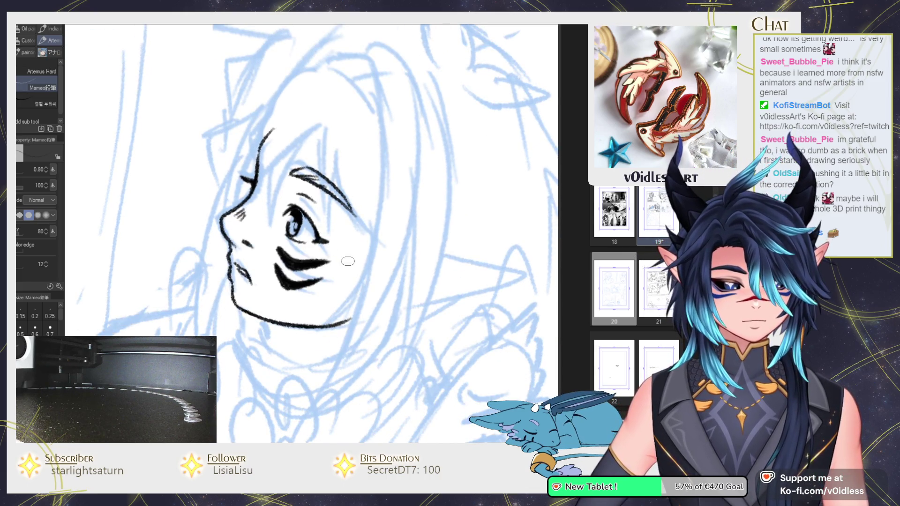
left_click_drag(262, 323, 273, 274)
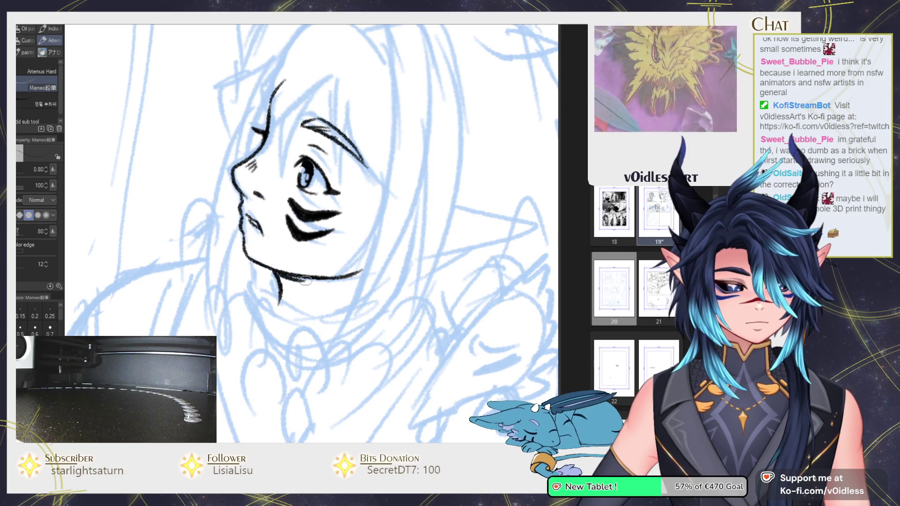
scroll(314, 279, "down", 5)
key("ctrl+0")
key("ctrl+t")
left_click_drag(344, 252, 347, 252)
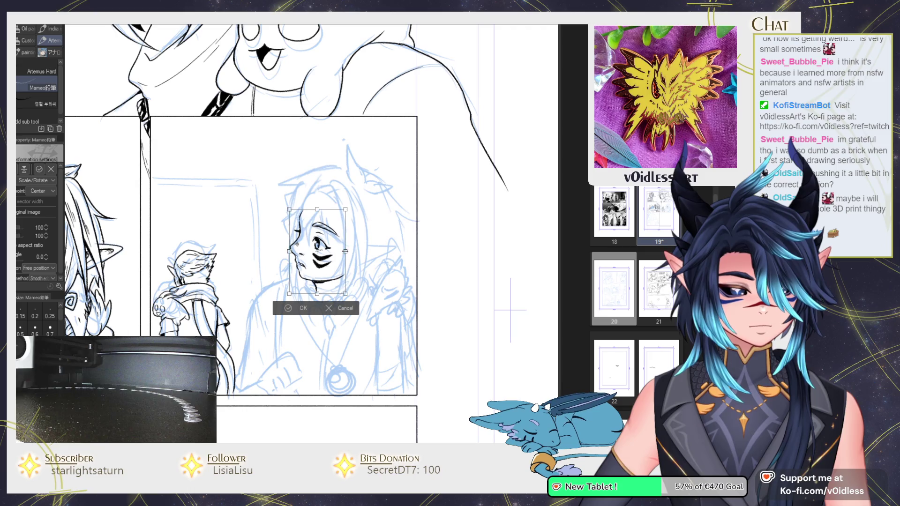
key("Return")
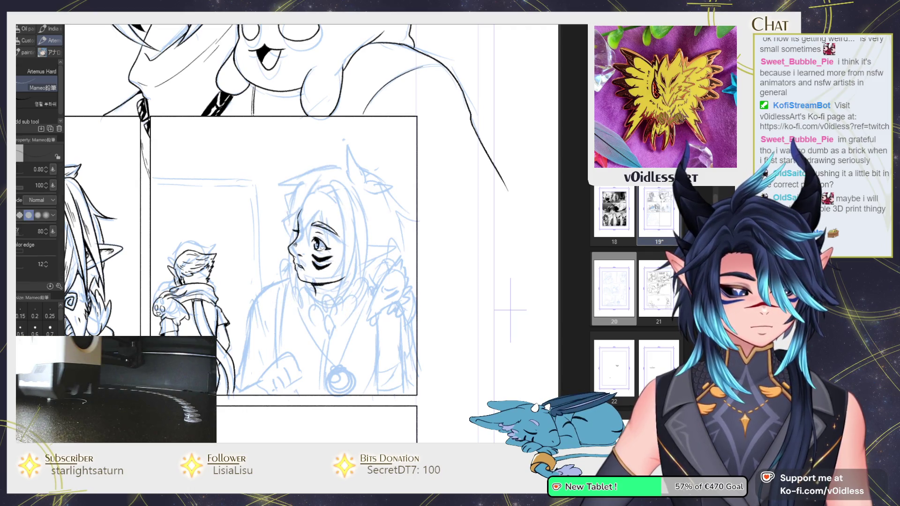
Step: Lasso the eye, brow and cheek ink and shift it up and to the right
key("m")
left_click_drag(328, 206, 330, 260)
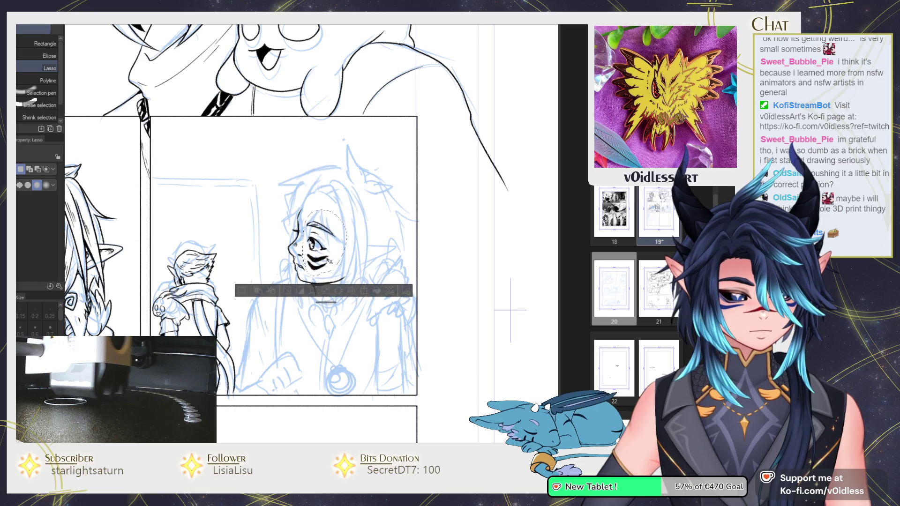
key("ctrl+d")
key("p")
scroll(305, 240, "up", 5)
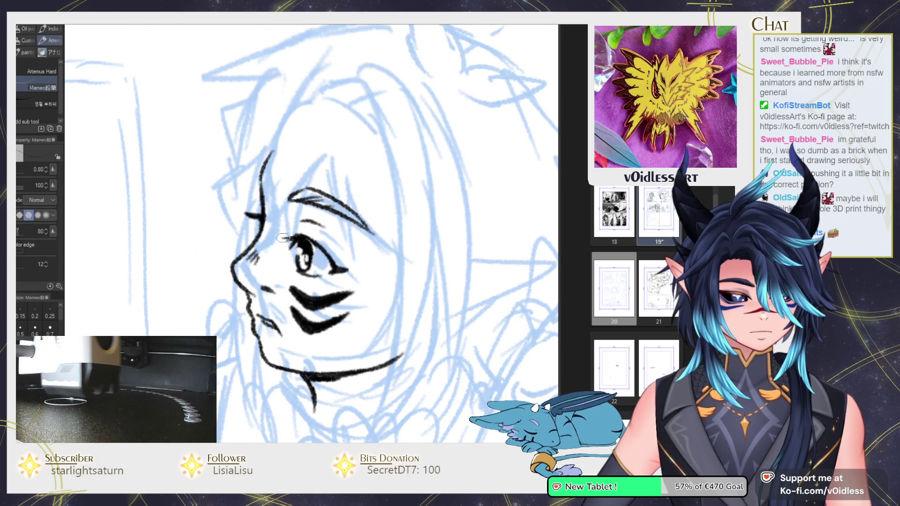
key("m")
left_click_drag(286, 185, 289, 182)
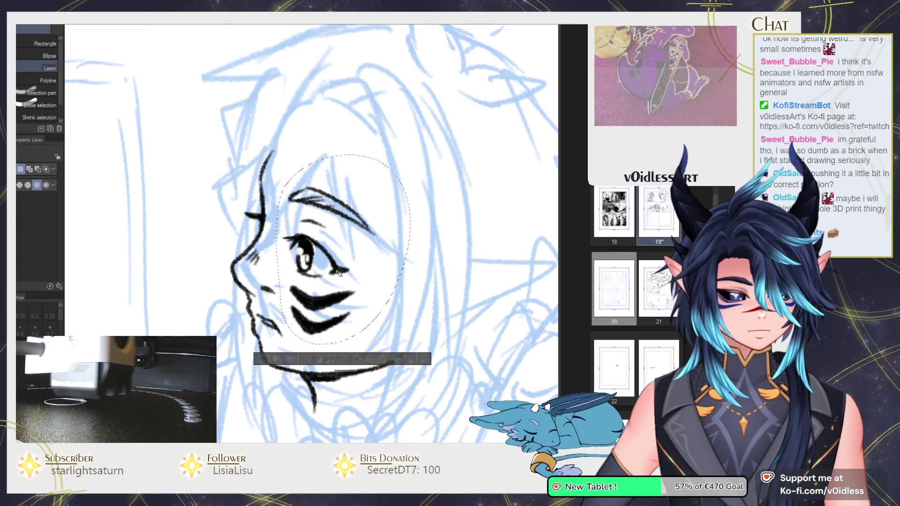
left_click_drag(336, 275, 341, 266)
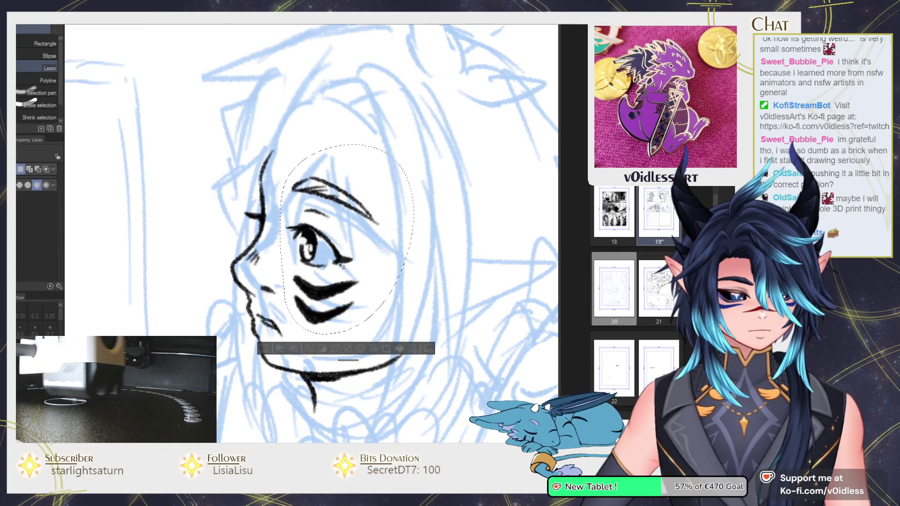
key("ctrl+d")
key("p")
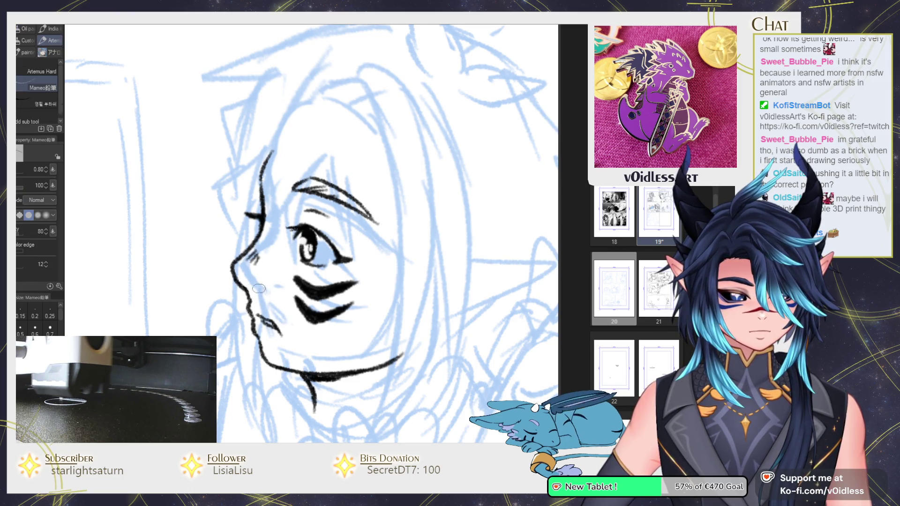
Step: Add a small stroke beside the nose and subtly reshape the eye with Liquify
left_click_drag(256, 287, 267, 286)
key("j")
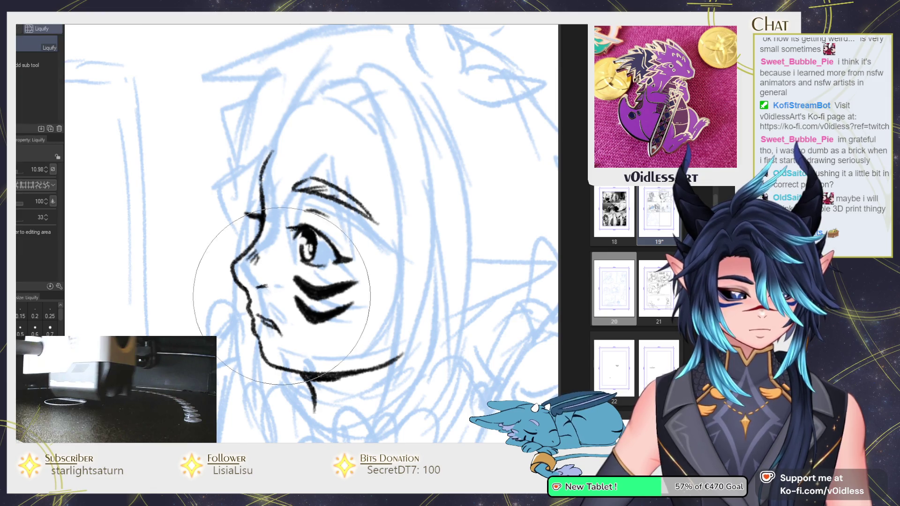
left_click_drag(304, 253, 293, 233)
key("p")
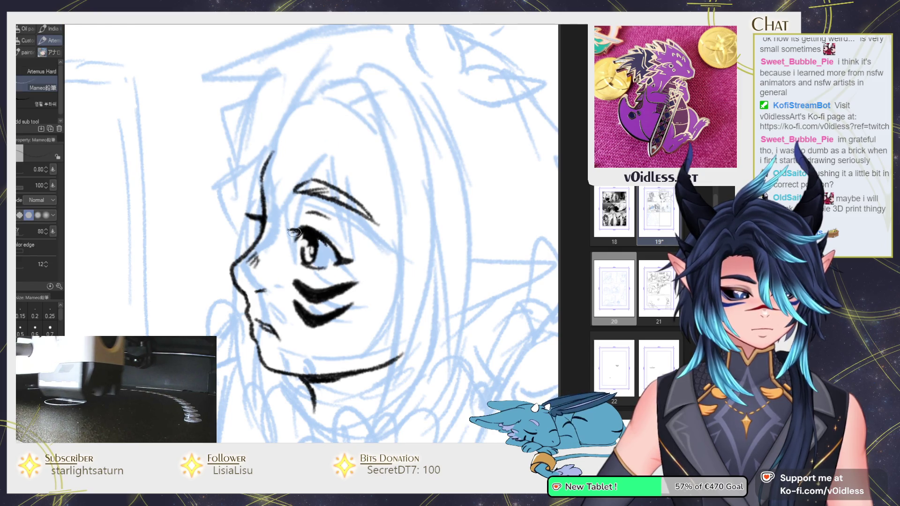
scroll(298, 207, "down", 3)
scroll(298, 208, "down", 2)
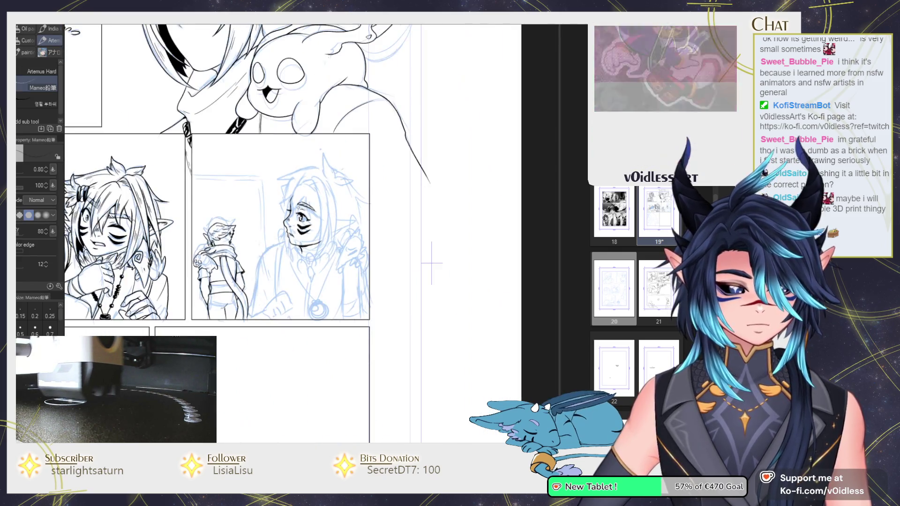
Step: Extend the neck line to the right and erase the stray stroke beneath it
scroll(302, 221, "up", 4)
scroll(309, 231, "down", 3)
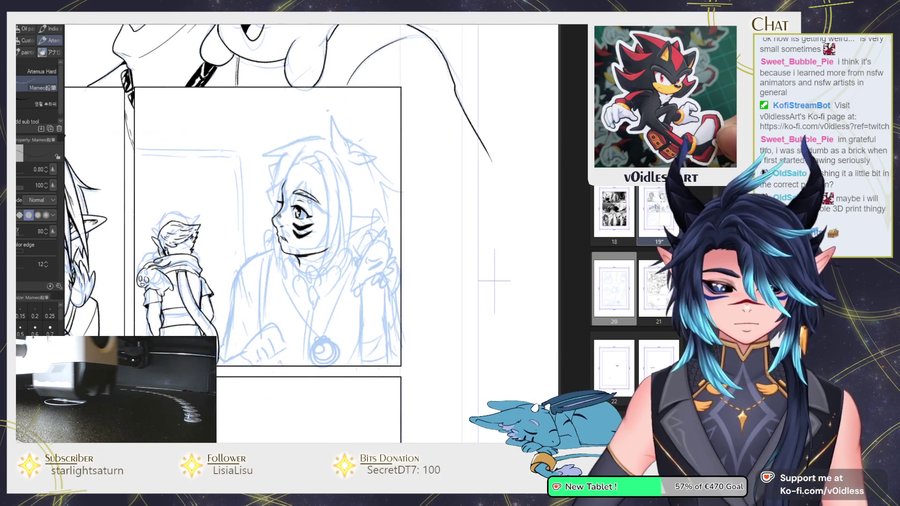
scroll(307, 261, "up", 3)
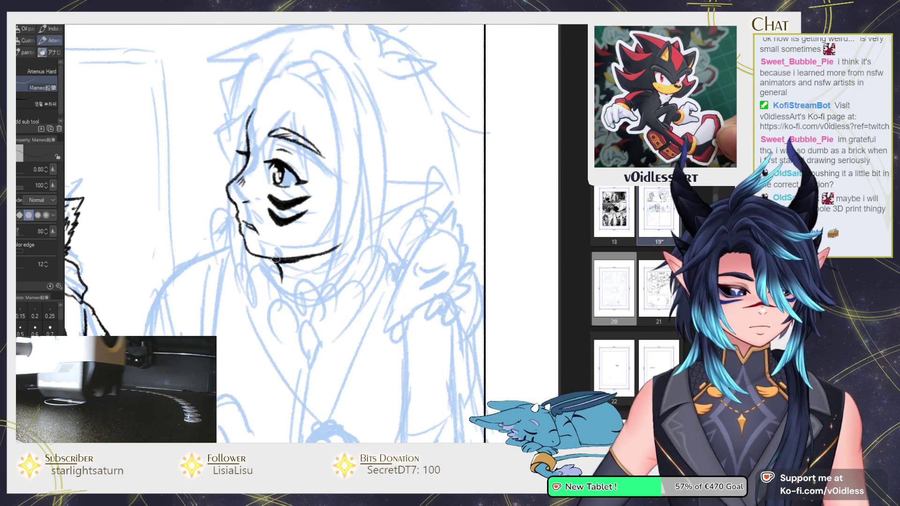
left_click_drag(276, 259, 346, 243)
key("e")
mouse_move(300, 266)
left_mouse_down()
mouse_move(268, 274)
mouse_move(327, 256)
left_mouse_up()
key("p")
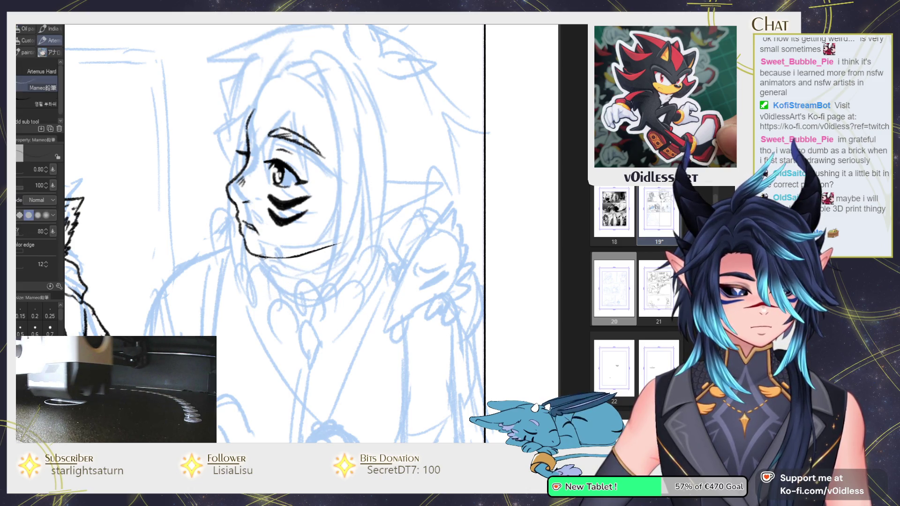
Step: Redraw the jaw line darker and thicker, extending it up to the right
left_click_drag(244, 246, 339, 242)
key("e")
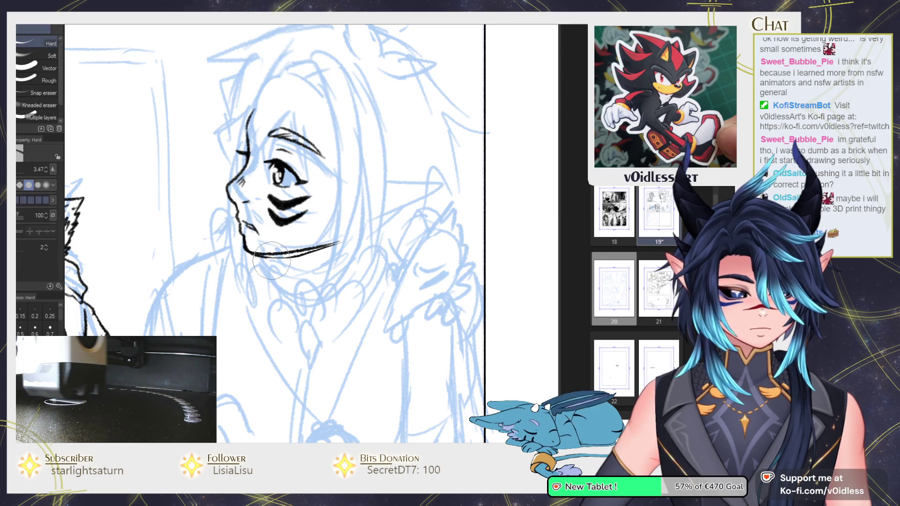
key("p")
mouse_move(282, 253)
left_mouse_down()
mouse_move(346, 237)
mouse_move(336, 241)
left_mouse_up()
key("e")
key("p")
left_click_drag(357, 183, 393, 224)
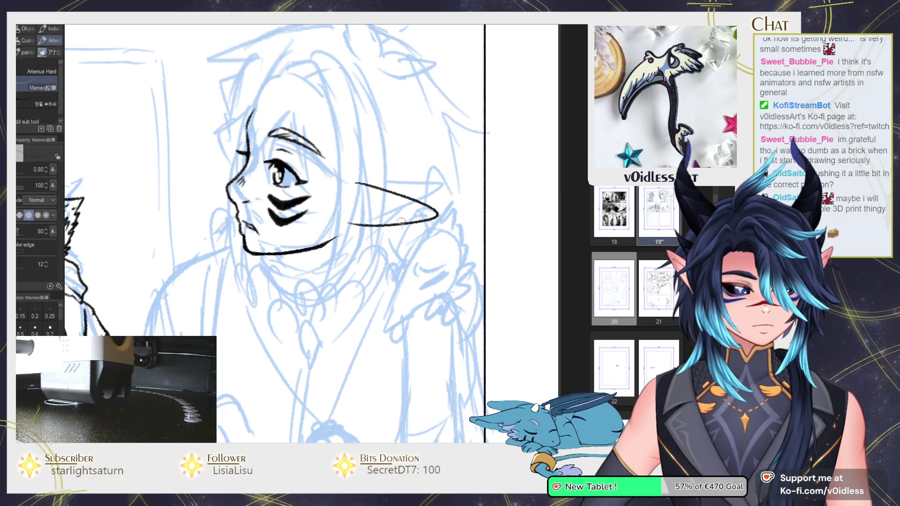
Step: Push the ear tip slightly upward with Liquify and ink the ear's inner curve
key("j")
left_click_drag(403, 210, 398, 203)
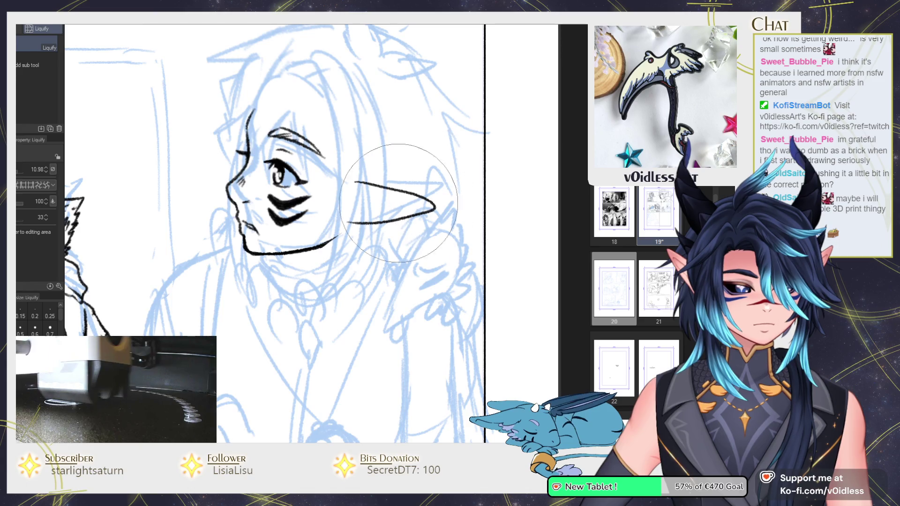
key("p")
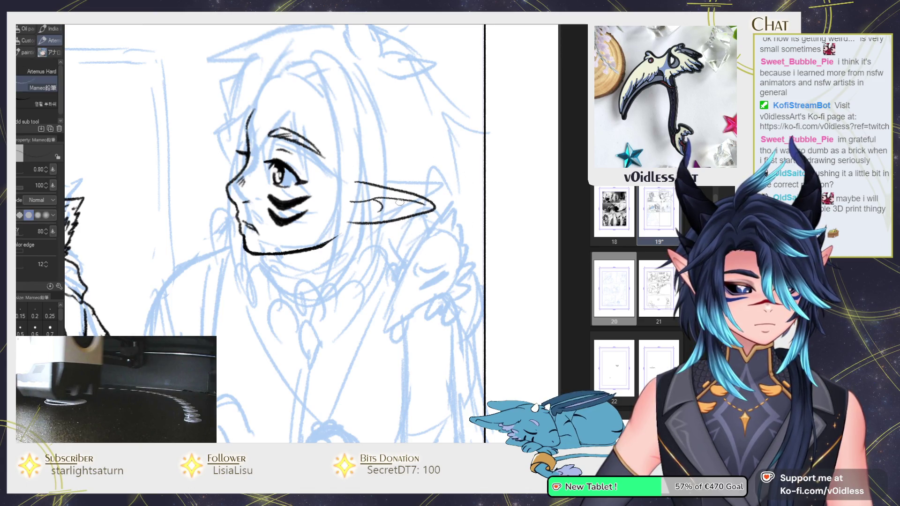
mouse_move(401, 217)
left_mouse_down()
mouse_move(366, 218)
mouse_move(396, 206)
left_mouse_up()
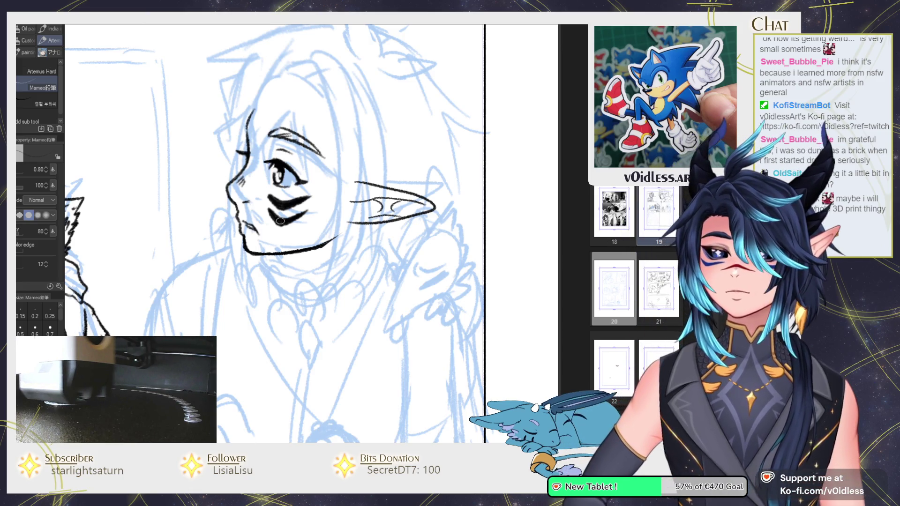
scroll(279, 241, "down", 3)
scroll(279, 241, "up", 3)
scroll(278, 241, "up", 2)
Step: Ink the neck line, a curved collar stroke, and the lower and middle teardrop feathers
left_click_drag(252, 235, 347, 222)
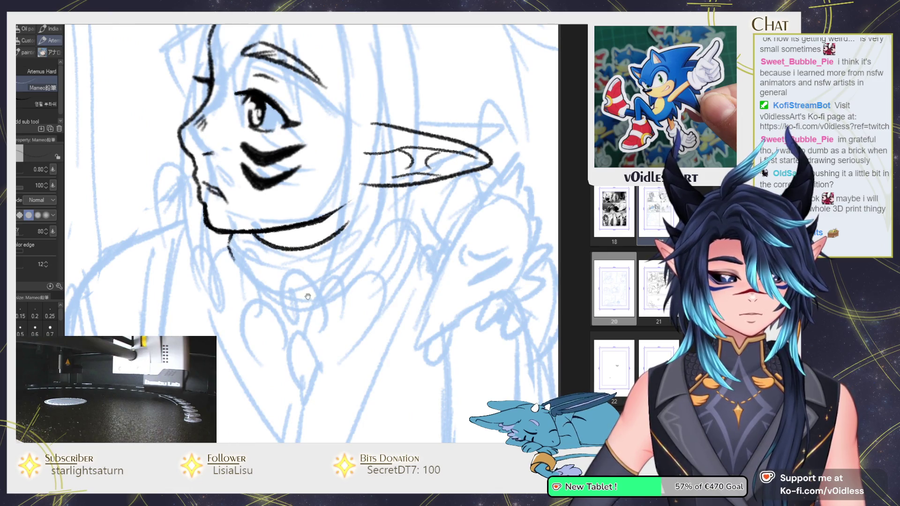
left_click_drag(308, 296, 300, 252)
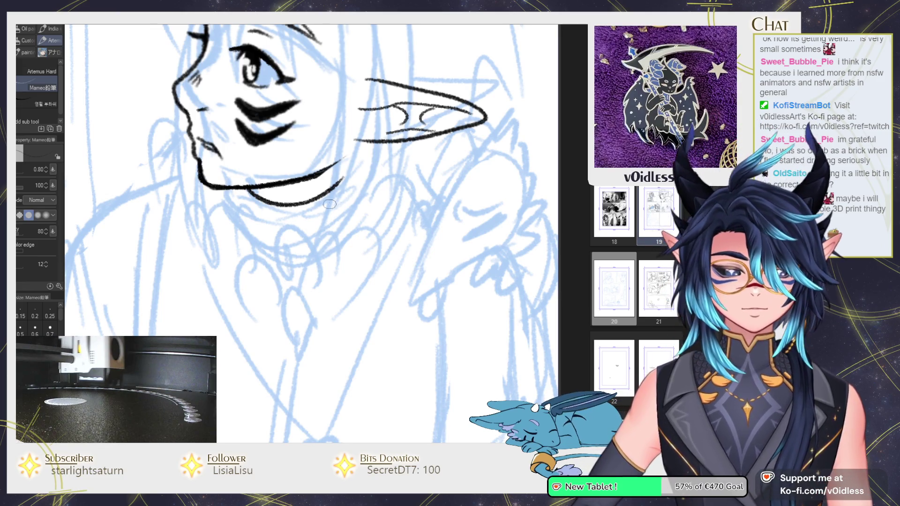
mouse_move(319, 272)
left_mouse_down()
mouse_move(287, 224)
mouse_move(315, 308)
left_mouse_up()
left_click_drag(293, 252, 281, 294)
mouse_move(301, 324)
left_mouse_down()
mouse_move(301, 287)
mouse_move(310, 286)
mouse_move(279, 320)
left_mouse_up()
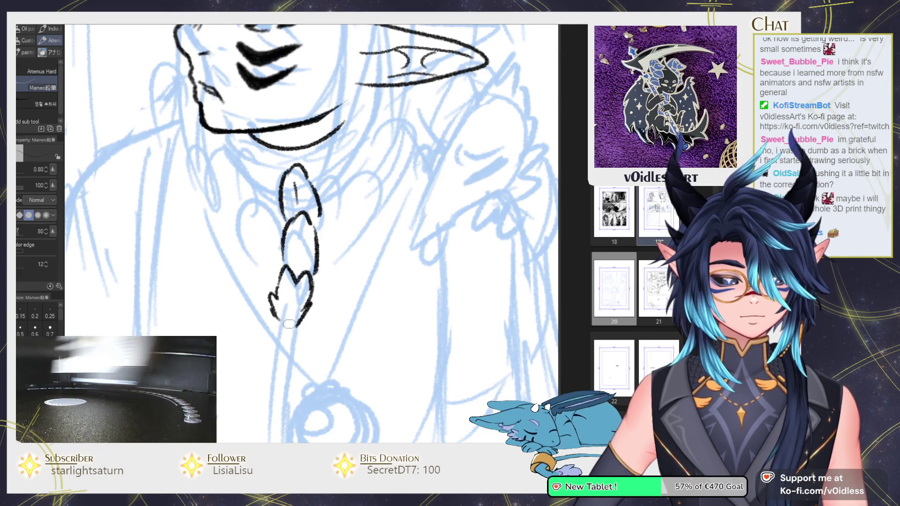
left_click_drag(292, 281, 292, 295)
mouse_move(291, 237)
left_mouse_down()
mouse_move(303, 261)
mouse_move(280, 294)
left_mouse_up()
Step: Add the left teardrop, top-left, and hatched left leaf feathers to the collar
scroll(310, 184, "up", 2)
mouse_move(280, 308)
left_mouse_down()
mouse_move(256, 299)
mouse_move(283, 288)
left_mouse_up()
left_click_drag(244, 260, 272, 285)
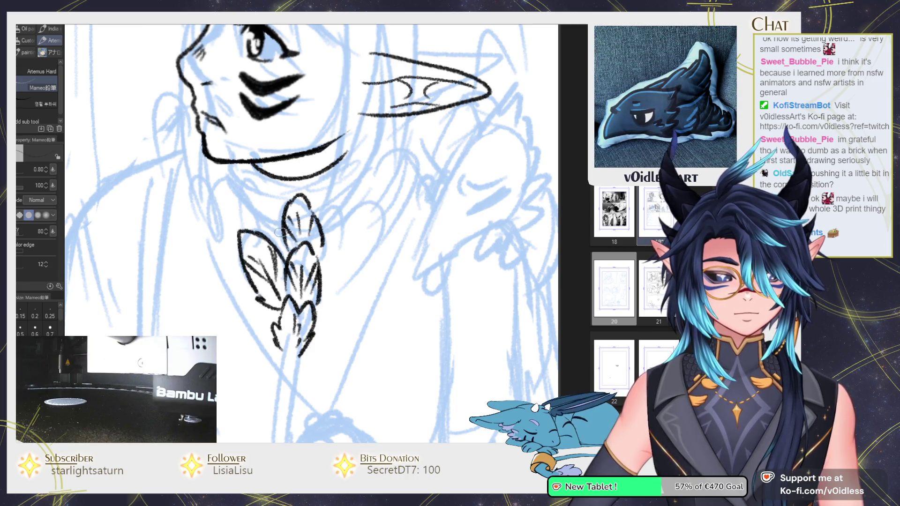
mouse_move(237, 195)
left_mouse_down()
mouse_move(253, 232)
mouse_move(249, 243)
mouse_move(283, 218)
left_mouse_up()
scroll(246, 259, "up", 1)
mouse_move(256, 298)
left_mouse_down()
mouse_move(236, 284)
mouse_move(245, 231)
mouse_move(257, 264)
left_mouse_up()
mouse_move(222, 234)
left_mouse_down()
mouse_move(256, 262)
mouse_move(260, 281)
left_mouse_up()
Step: Ink a feather running from the jaw to the collar and a looping tuft near the chin
scroll(223, 166, "up", 1)
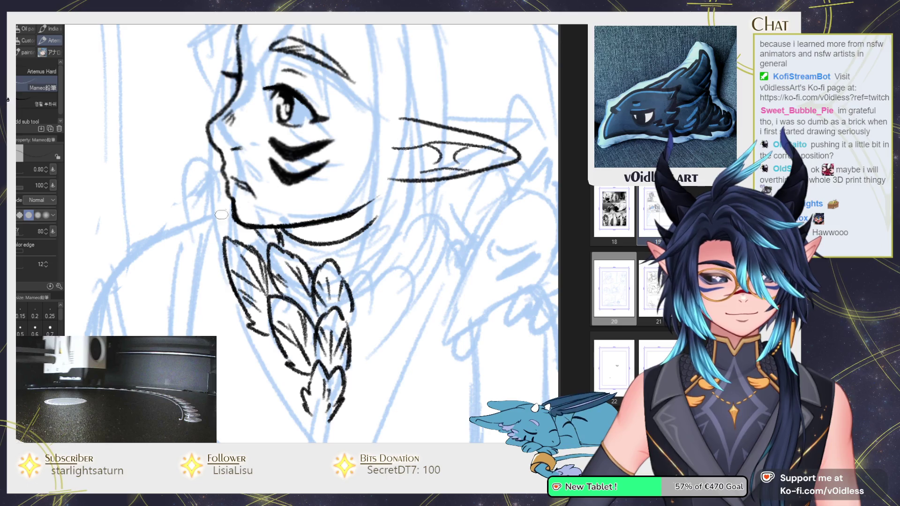
left_click_drag(222, 268, 213, 263)
left_click_drag(196, 216, 190, 170)
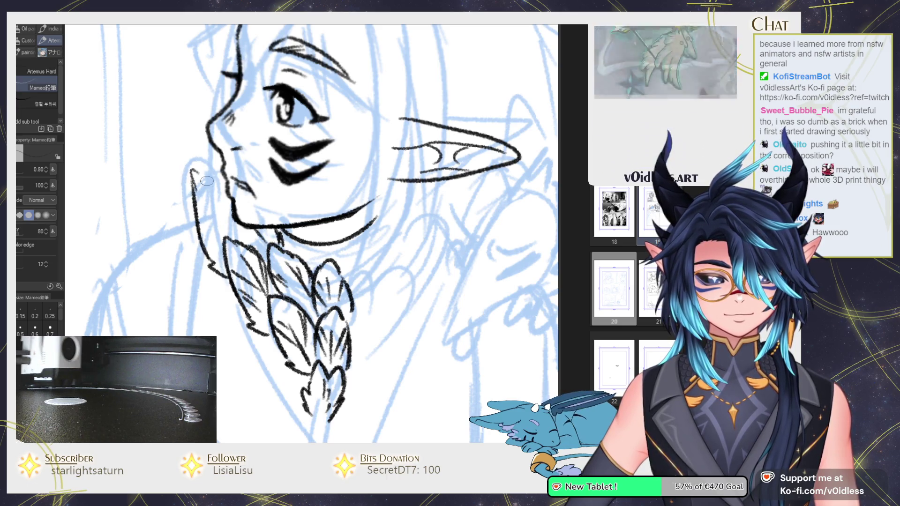
mouse_move(199, 202)
left_mouse_down()
mouse_move(229, 236)
mouse_move(219, 241)
left_mouse_up()
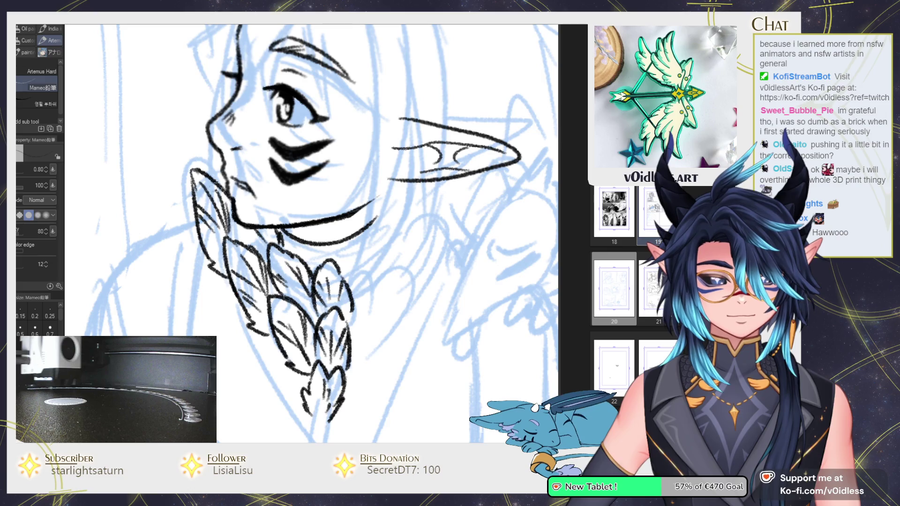
left_click_drag(215, 183, 227, 180)
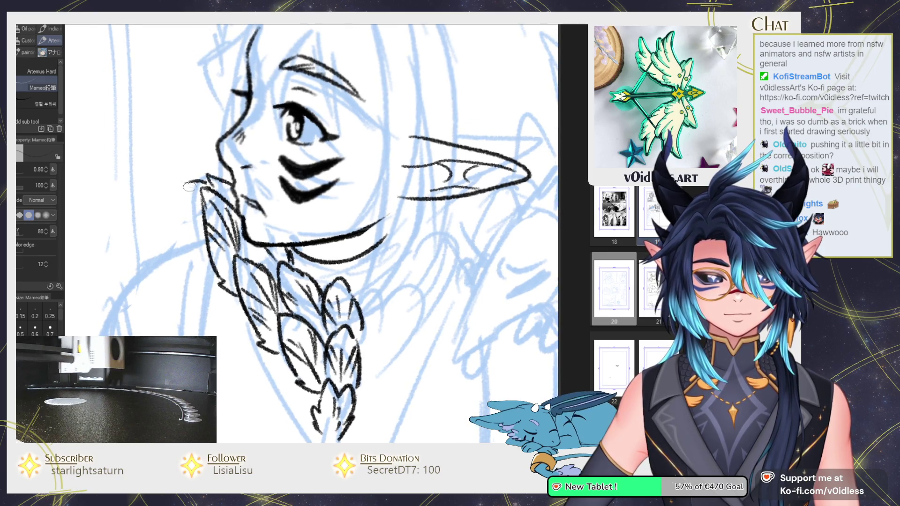
left_click_drag(172, 229, 135, 237)
scroll(119, 258, "down", 5)
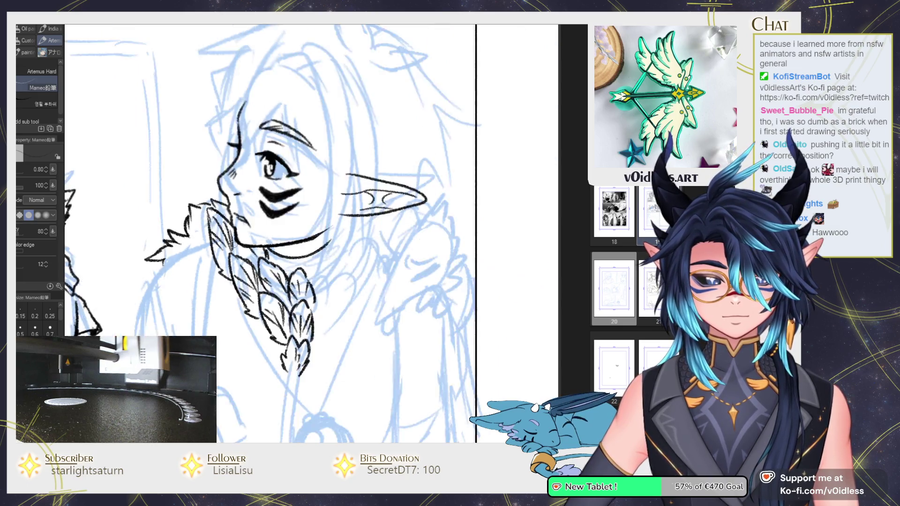
scroll(505, 277, "up", 2)
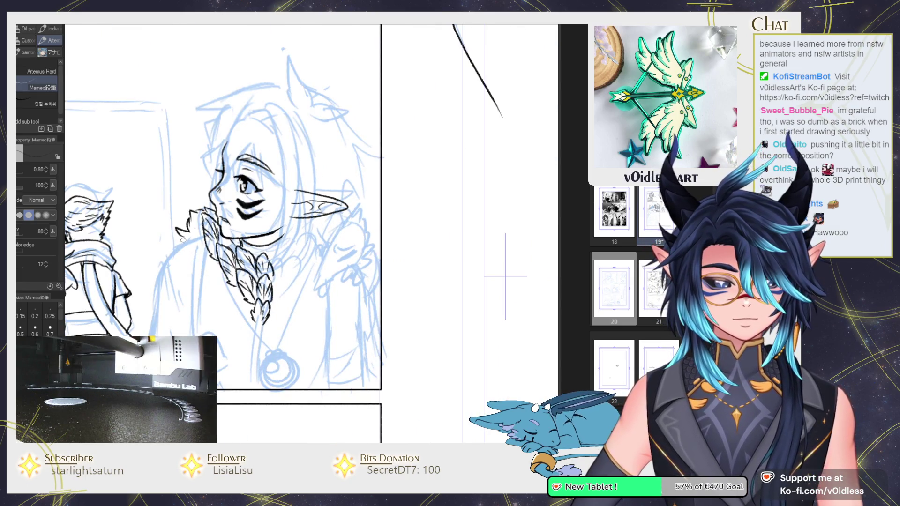
Step: Ink the long shoulder-and-side outline and add fold strokes on the shoulder
scroll(239, 179, "up", 2)
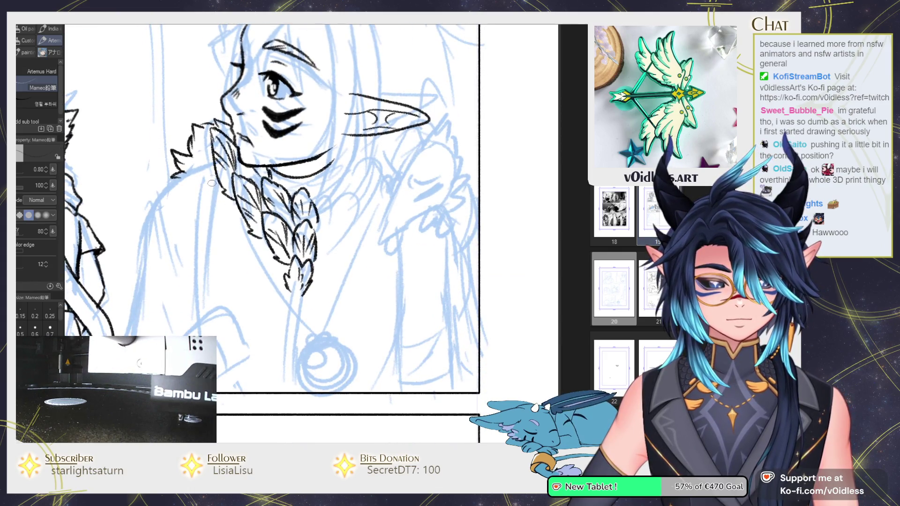
left_click_drag(208, 164, 131, 323)
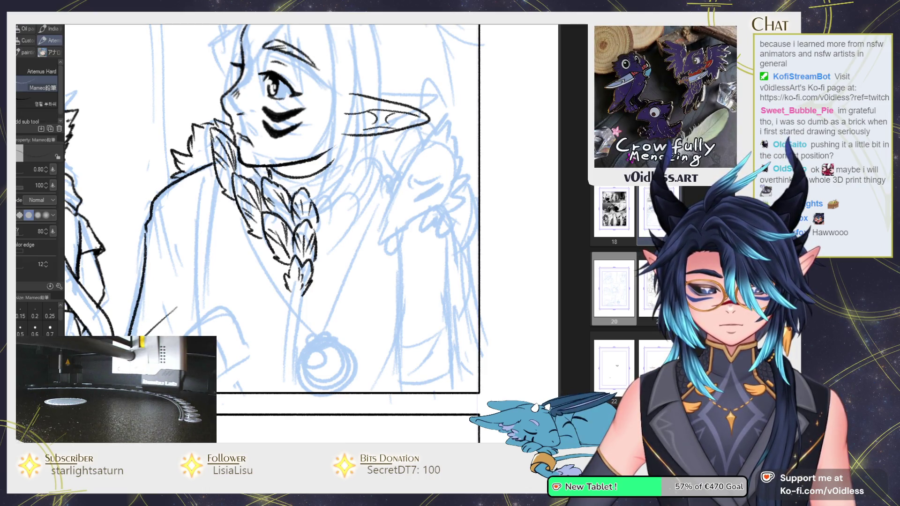
scroll(231, 313, "up", 2)
mouse_move(185, 302)
left_mouse_down()
mouse_move(232, 287)
mouse_move(259, 349)
left_mouse_up()
mouse_move(197, 308)
left_mouse_down()
mouse_move(226, 336)
mouse_move(228, 361)
left_mouse_up()
left_click_drag(182, 323, 197, 336)
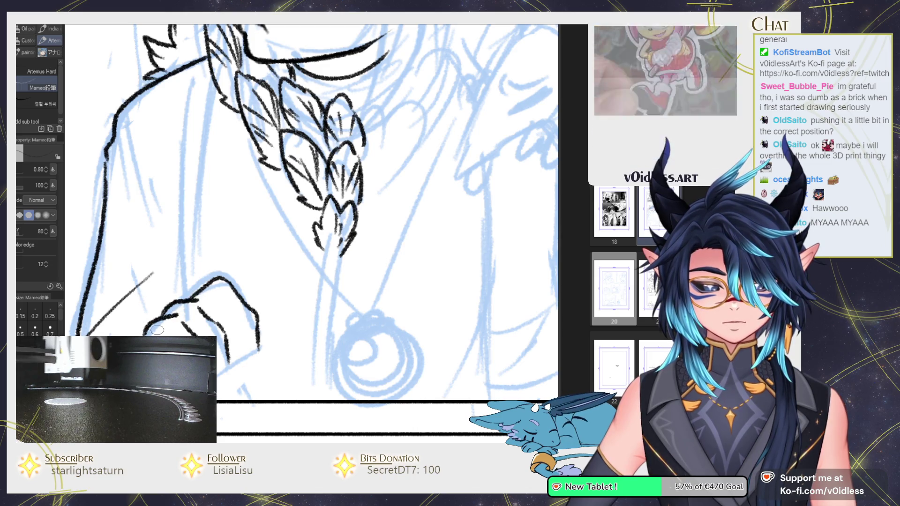
key("e")
key("p")
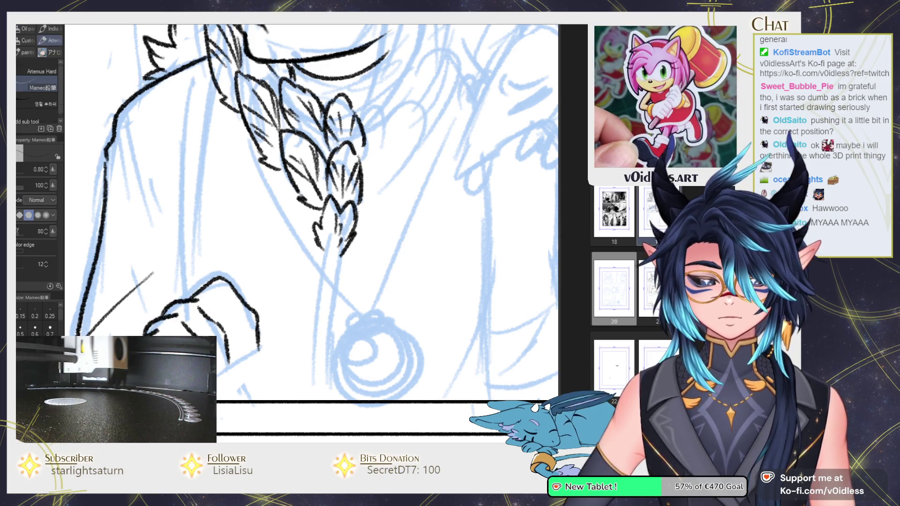
scroll(287, 221, "down", 2)
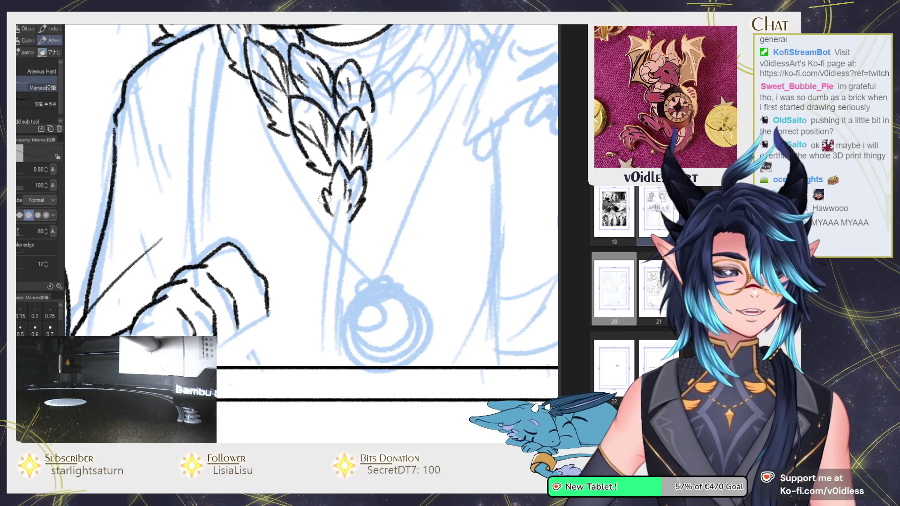
Step: Draw the clenched hand's fingertip, undo it, and redraw it with a curved stroke
left_click_drag(262, 318, 270, 310)
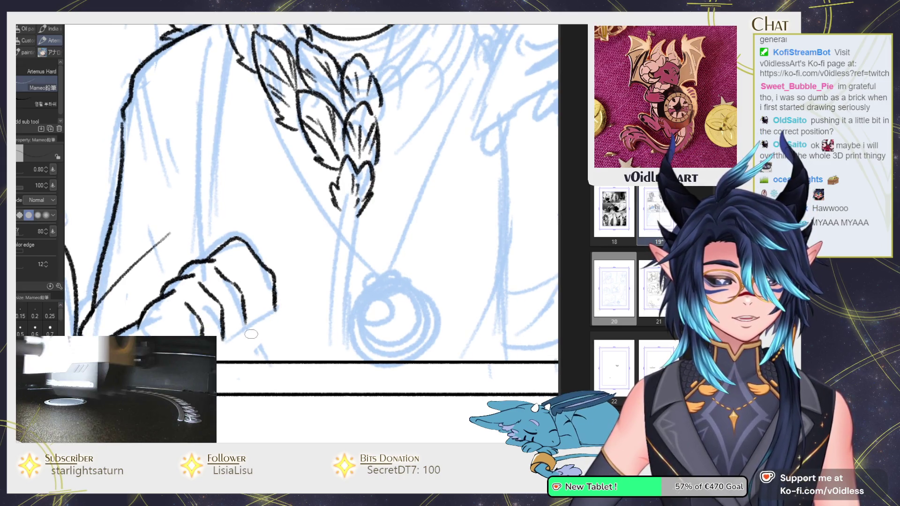
left_click_drag(234, 337, 246, 322)
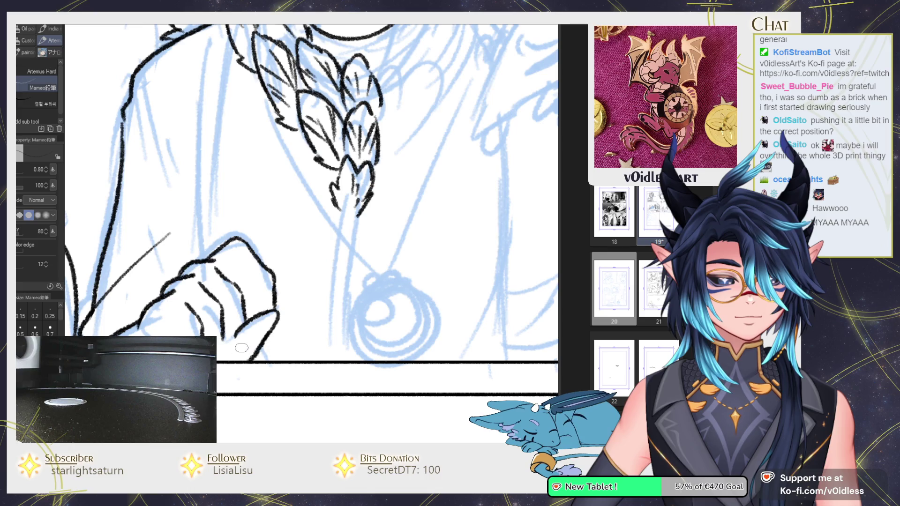
key("ctrl+z")
mouse_move(273, 291)
left_mouse_down()
mouse_move(282, 323)
mouse_move(263, 323)
left_mouse_up()
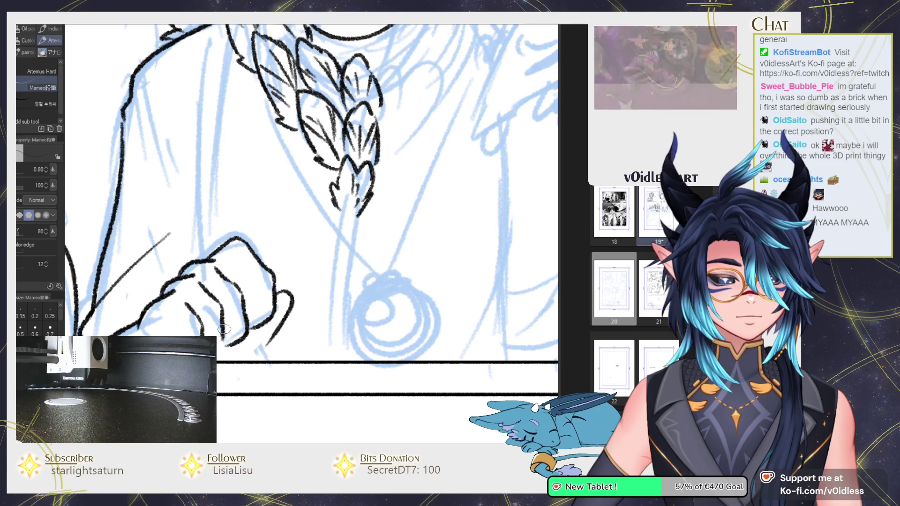
left_click_drag(173, 340, 197, 334)
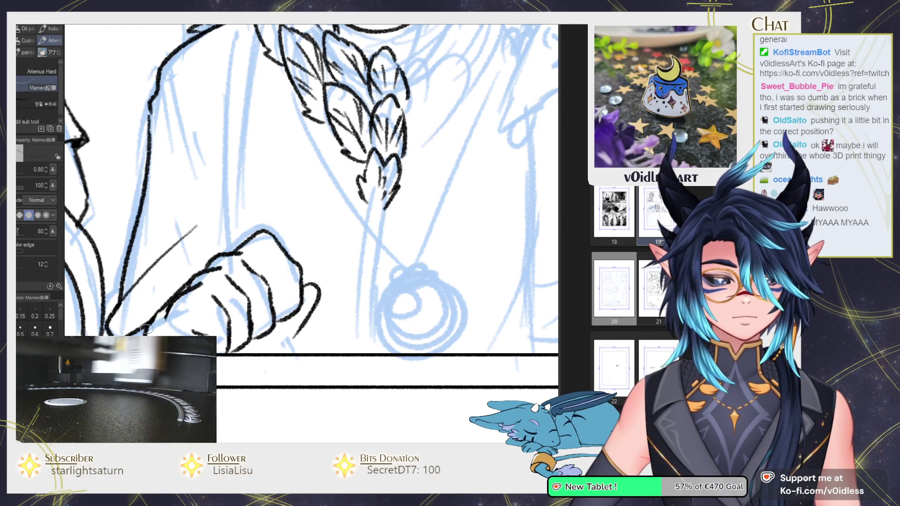
scroll(224, 317, "down", 5)
scroll(224, 318, "up", 5)
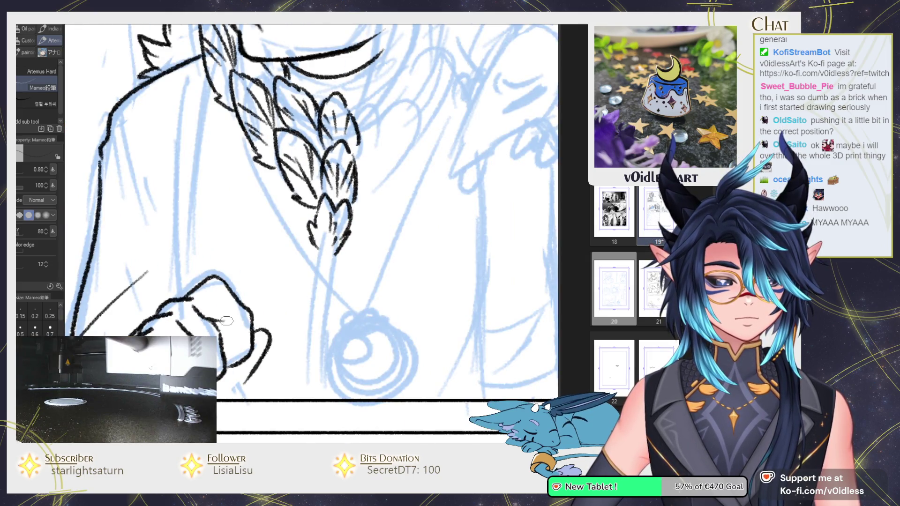
scroll(241, 355, "down", 2)
scroll(262, 328, "down", 3)
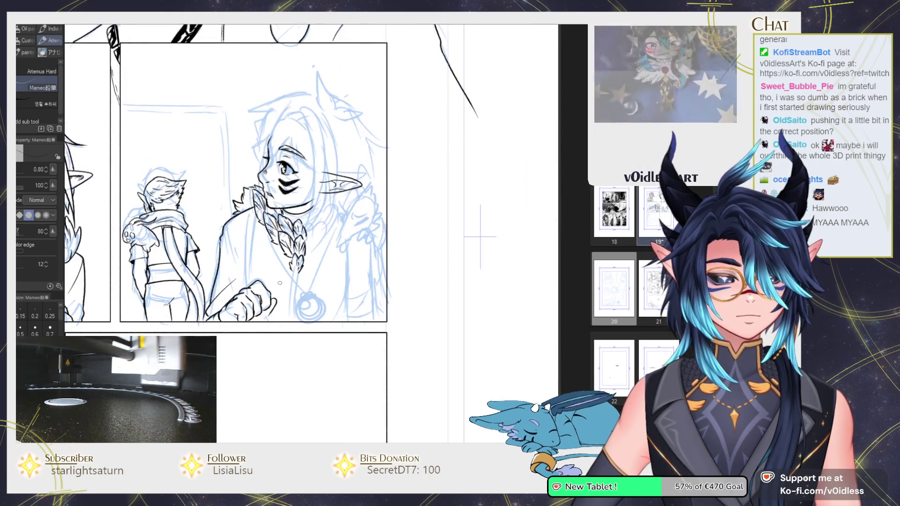
Step: Undo and re-ink the fist's top-right outline, then recenter the view on the whole panel
scroll(292, 297, "up", 2)
scroll(281, 292, "up", 3)
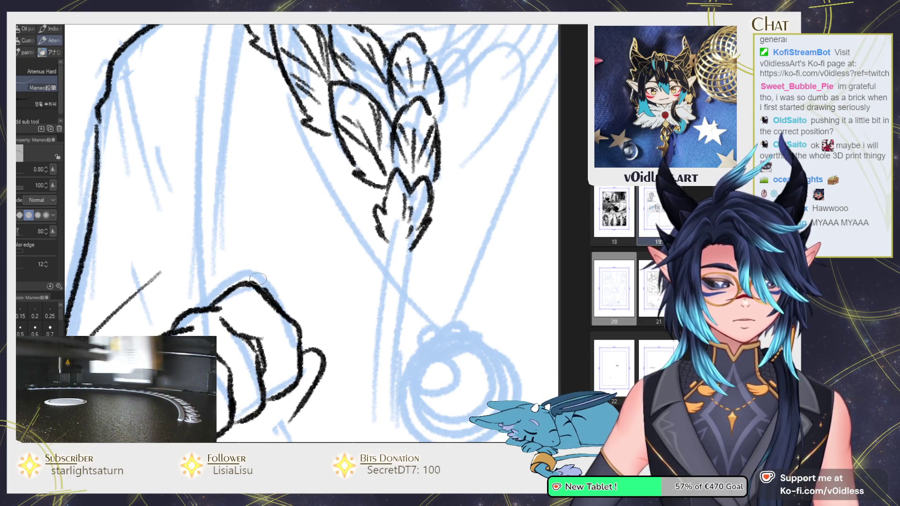
key("ctrl+z")
left_click_drag(246, 282, 297, 351)
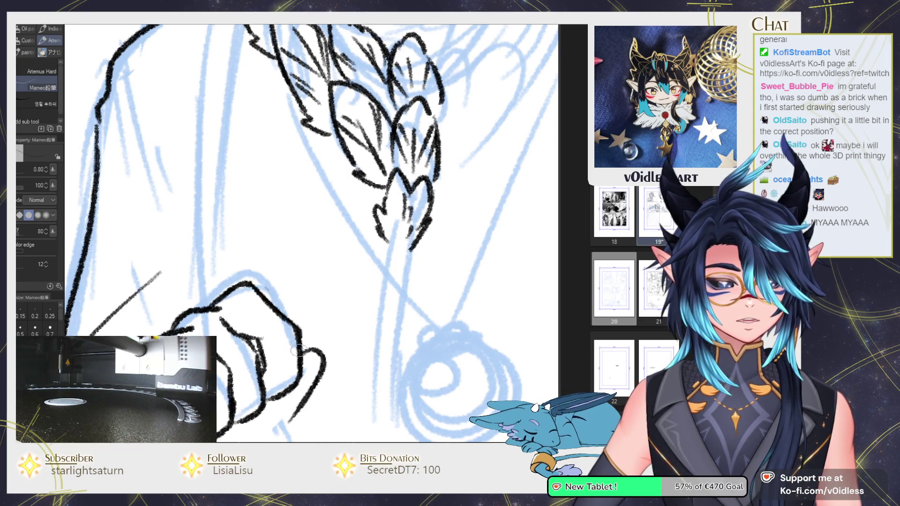
scroll(300, 339, "down", 3)
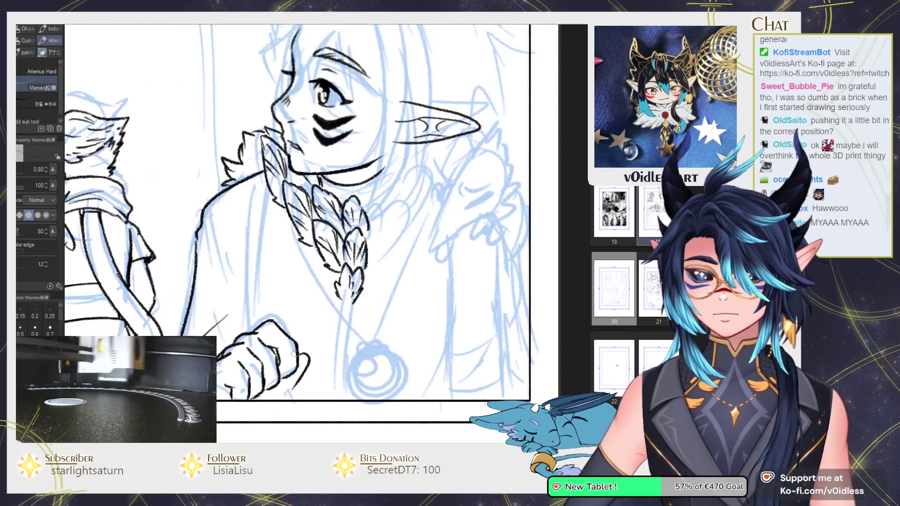
scroll(298, 347, "down", 2)
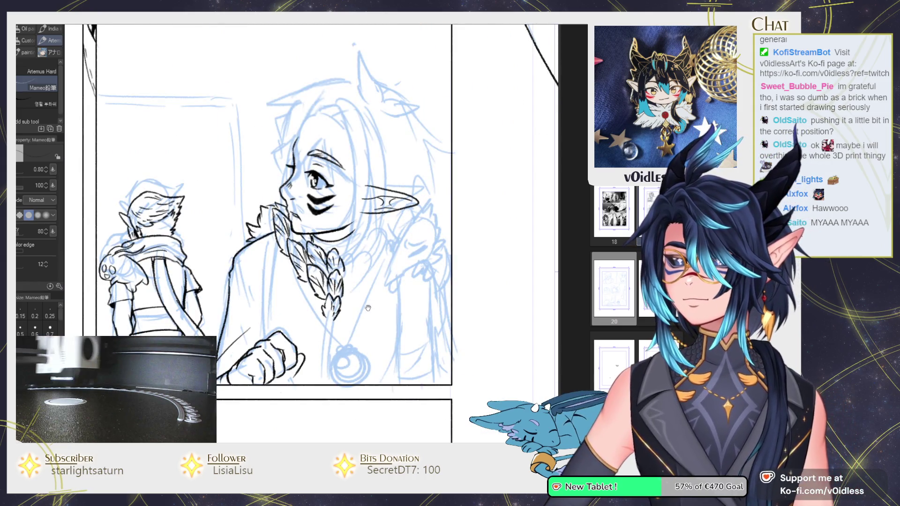
left_click_drag(388, 290, 308, 283)
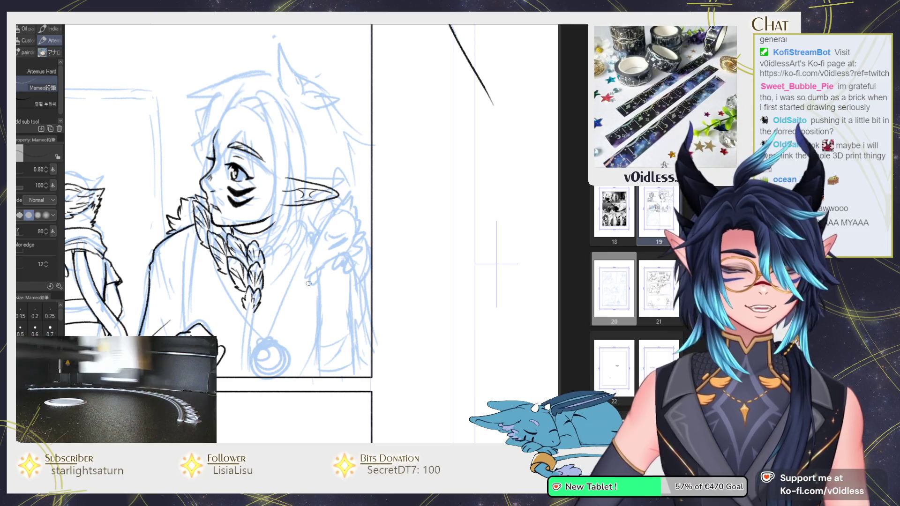
scroll(252, 294, "up", 4)
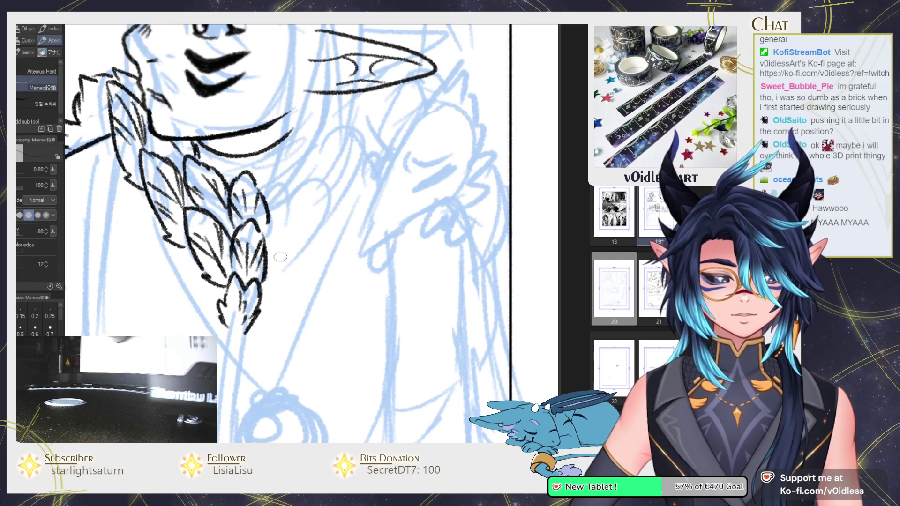
Step: Ink feather outlines just right of the braided collar
left_click_drag(267, 271, 302, 232)
mouse_move(260, 286)
left_mouse_down()
mouse_move(319, 230)
mouse_move(305, 217)
mouse_move(316, 236)
mouse_move(257, 294)
left_mouse_up()
left_click_drag(259, 255, 305, 215)
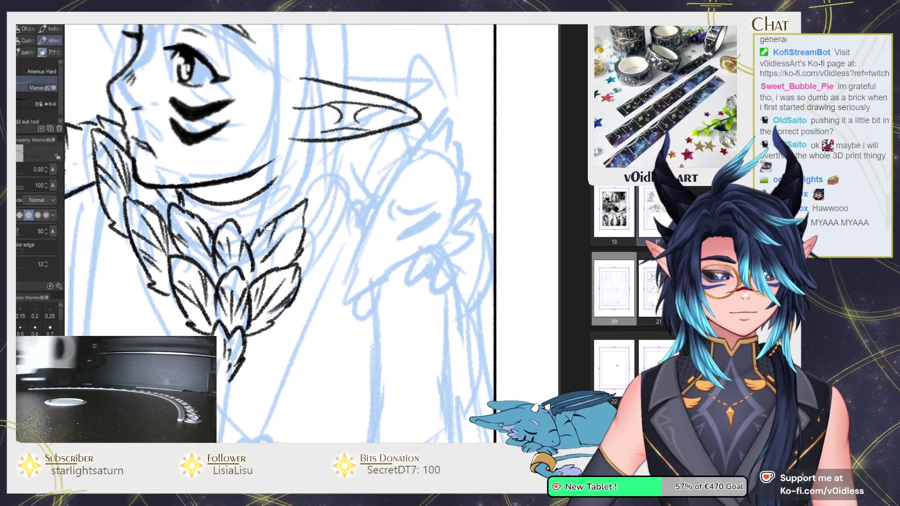
left_click_drag(270, 265, 297, 244)
mouse_move(302, 281)
left_mouse_down()
mouse_move(336, 224)
mouse_move(327, 211)
mouse_move(307, 241)
left_mouse_up()
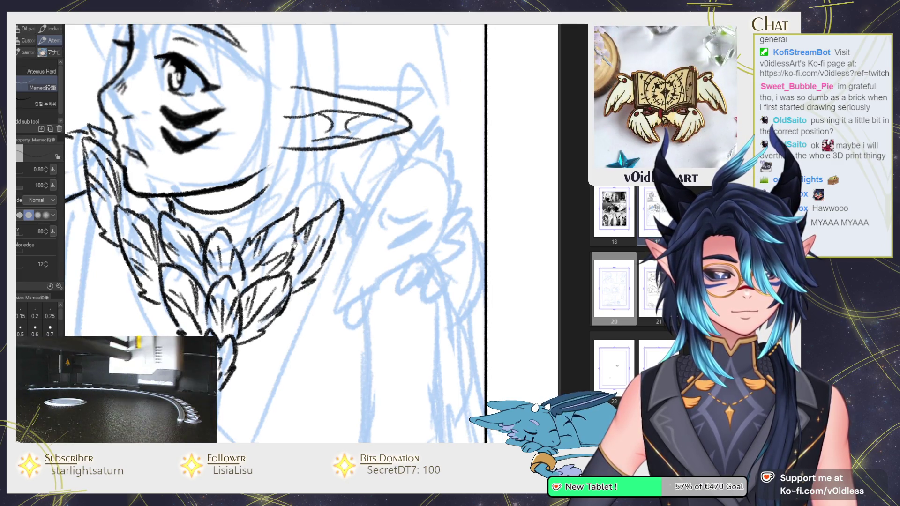
Step: Ink feather tips sweeping up from the collar toward the pointed ear
scroll(307, 204, "up", 2)
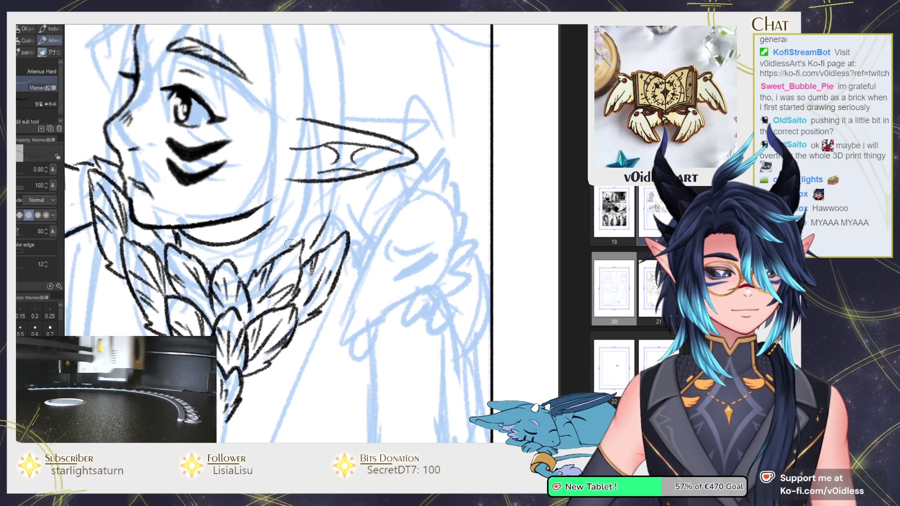
mouse_move(332, 199)
left_mouse_down()
mouse_move(346, 202)
mouse_move(314, 232)
left_mouse_up()
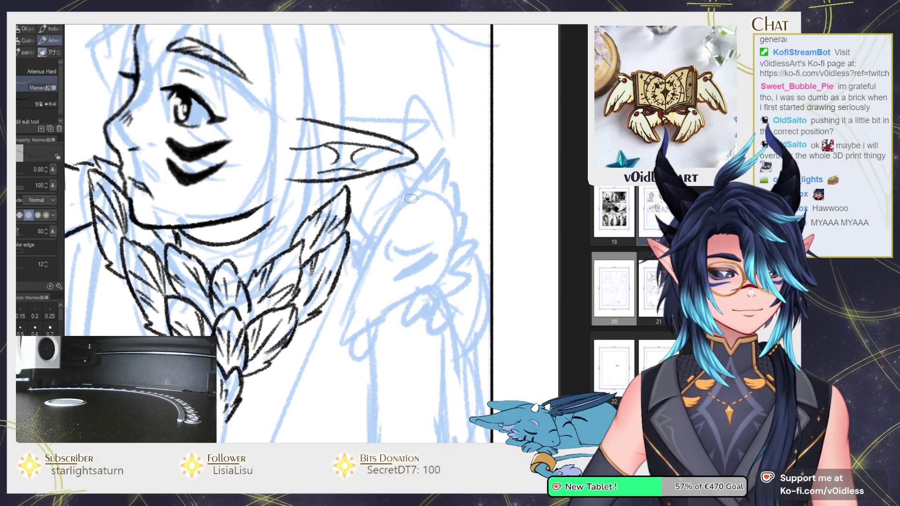
mouse_move(364, 251)
left_mouse_down()
mouse_move(385, 213)
mouse_move(374, 180)
left_mouse_up()
left_click_drag(378, 211, 351, 244)
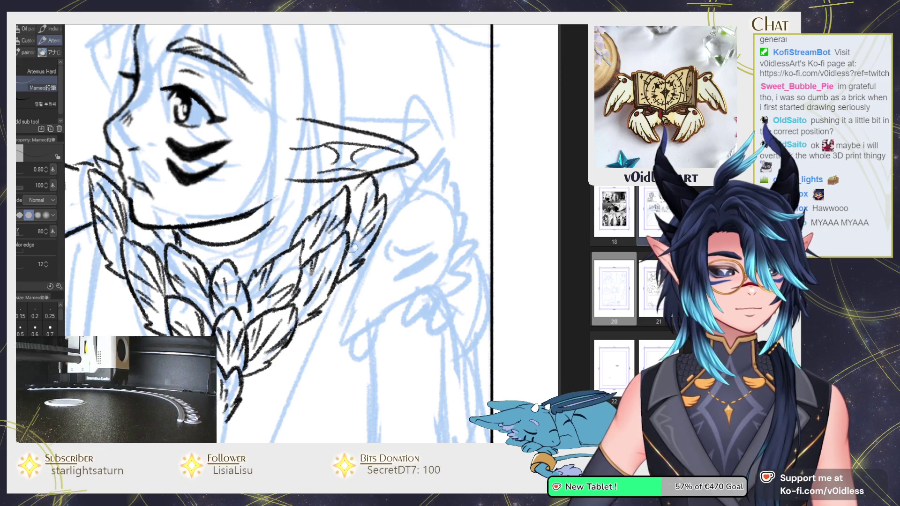
mouse_move(406, 261)
left_mouse_down()
mouse_move(338, 242)
mouse_move(352, 248)
mouse_move(364, 227)
mouse_move(351, 225)
mouse_move(379, 217)
left_mouse_up()
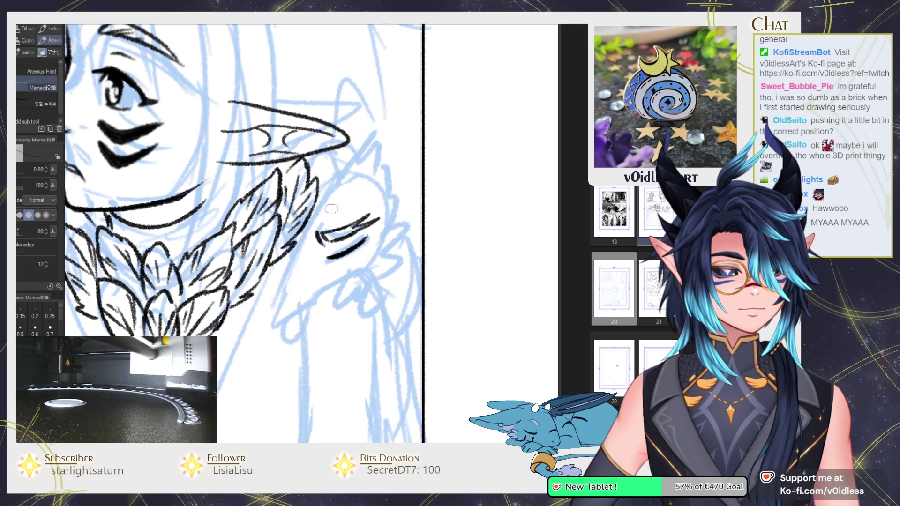
Step: Ink the feather edge, the creature's rounded body, furry head tufts and small claws
left_click_drag(325, 192, 281, 275)
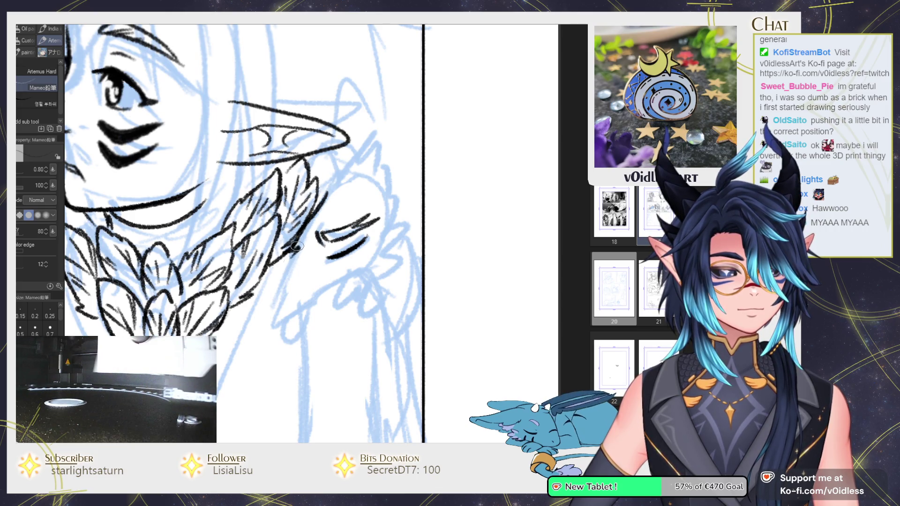
left_click_drag(310, 303, 363, 269)
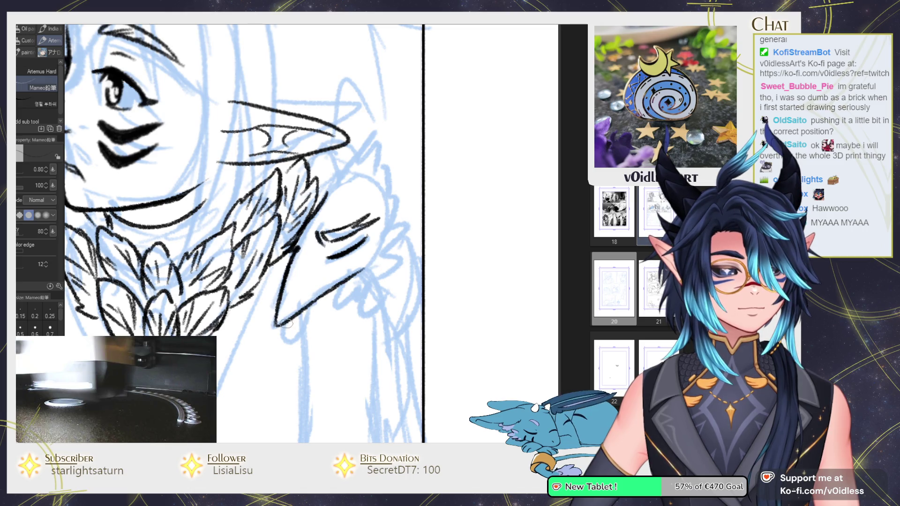
left_click_drag(286, 323, 300, 317)
left_click_drag(396, 227, 333, 255)
mouse_move(396, 252)
left_mouse_down()
mouse_move(377, 270)
mouse_move(357, 271)
left_mouse_up()
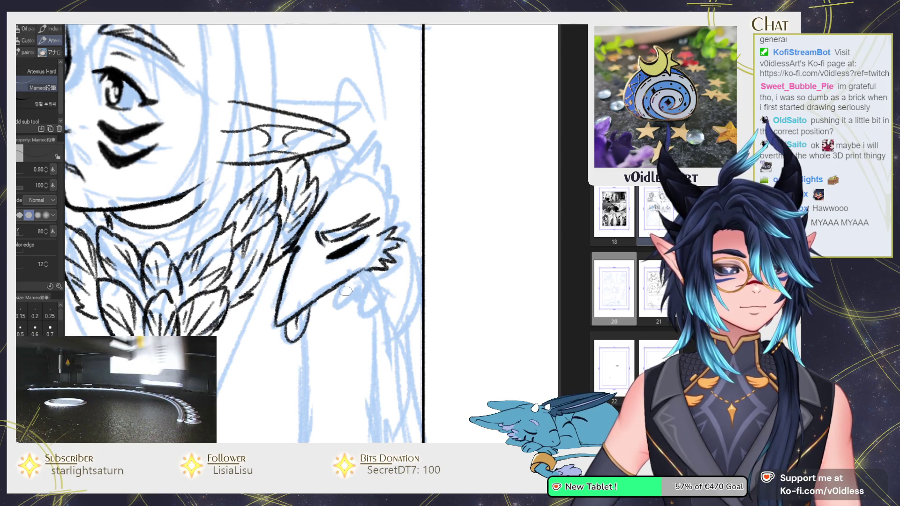
mouse_move(380, 287)
left_mouse_down()
mouse_move(370, 310)
mouse_move(373, 280)
left_mouse_up()
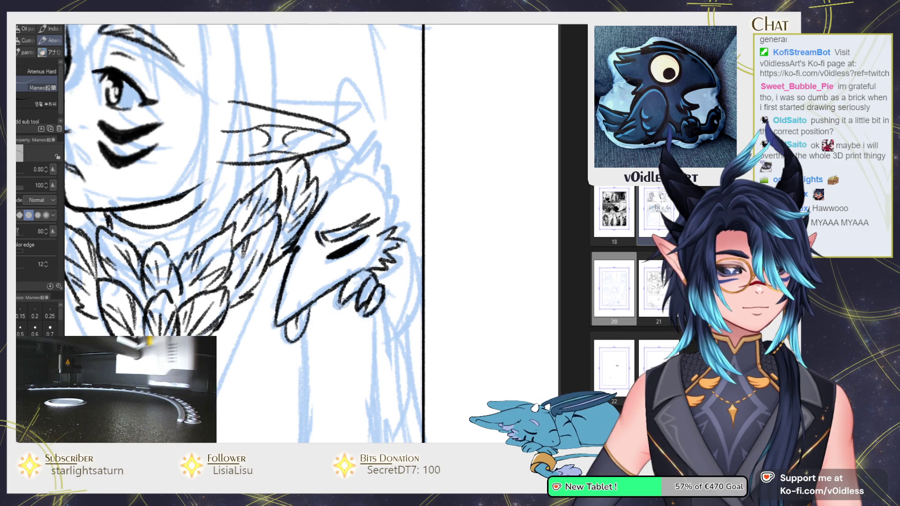
mouse_move(343, 300)
left_mouse_down()
mouse_move(369, 279)
mouse_move(368, 302)
left_mouse_up()
Step: Ink the lower right edge of the shoulder creature's body
scroll(338, 295, "down", 1)
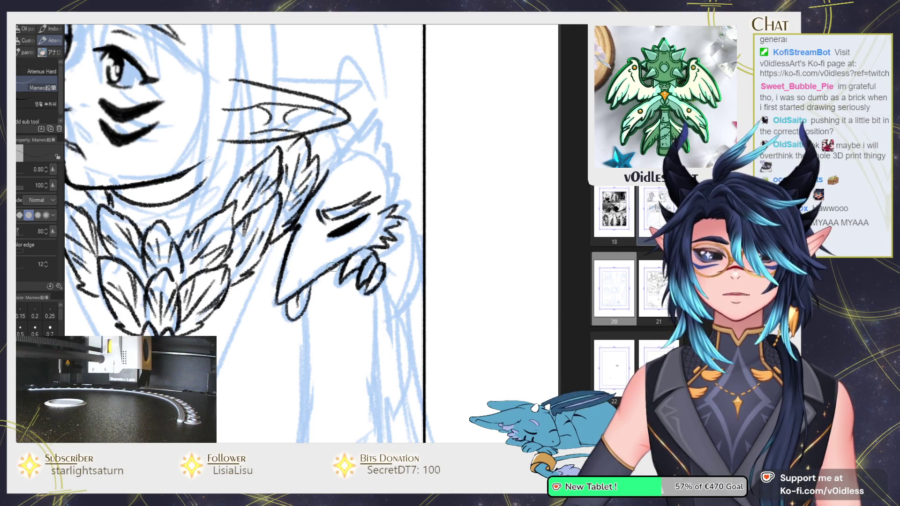
mouse_move(406, 197)
left_mouse_down()
mouse_move(380, 229)
mouse_move(390, 318)
left_mouse_up()
left_click_drag(363, 288, 381, 344)
mouse_move(387, 378)
left_mouse_down()
mouse_move(390, 281)
mouse_move(379, 257)
mouse_move(362, 278)
mouse_move(336, 278)
mouse_move(331, 330)
left_mouse_up()
scroll(372, 268, "down", 3)
scroll(373, 269, "up", 3)
Step: Ink the coat's left edge down toward the panel bottom
scroll(365, 274, "down", 3)
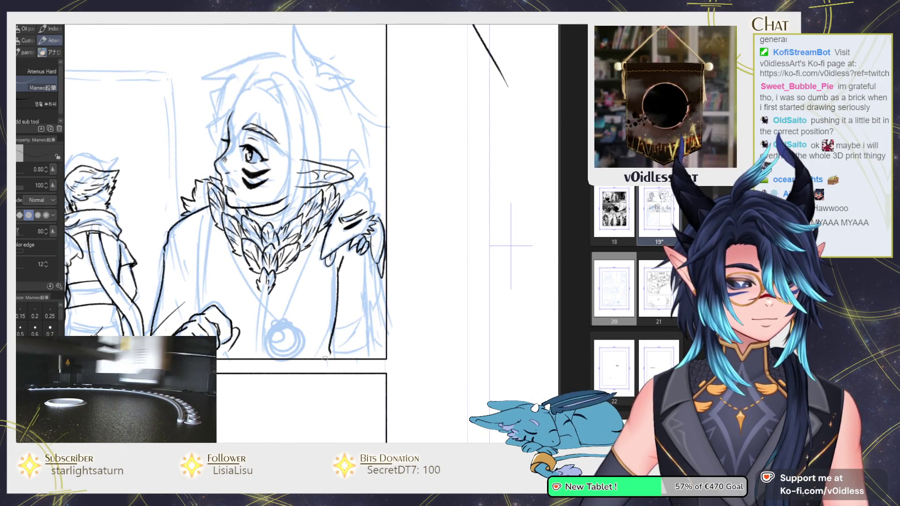
scroll(246, 260, "up", 2)
left_click_drag(236, 228, 229, 347)
left_click_drag(232, 206, 228, 347)
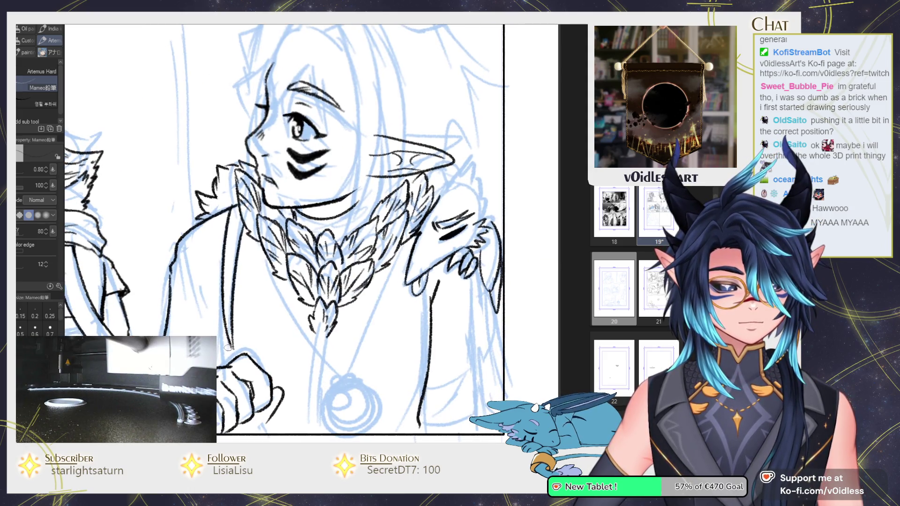
left_click_drag(259, 286, 259, 243)
left_click_drag(179, 194, 207, 276)
Step: Ink the coat's right edge and its bottom hem
left_click_drag(369, 259, 334, 227)
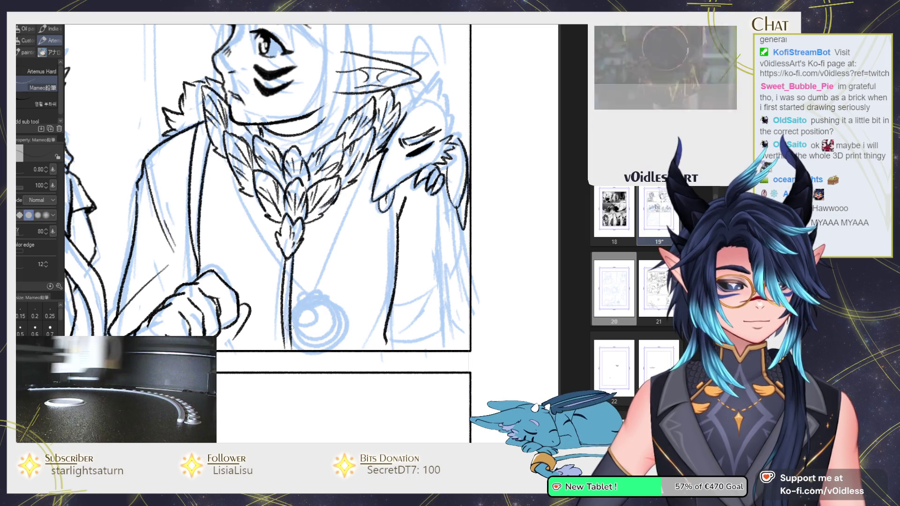
scroll(291, 257, "down", 2)
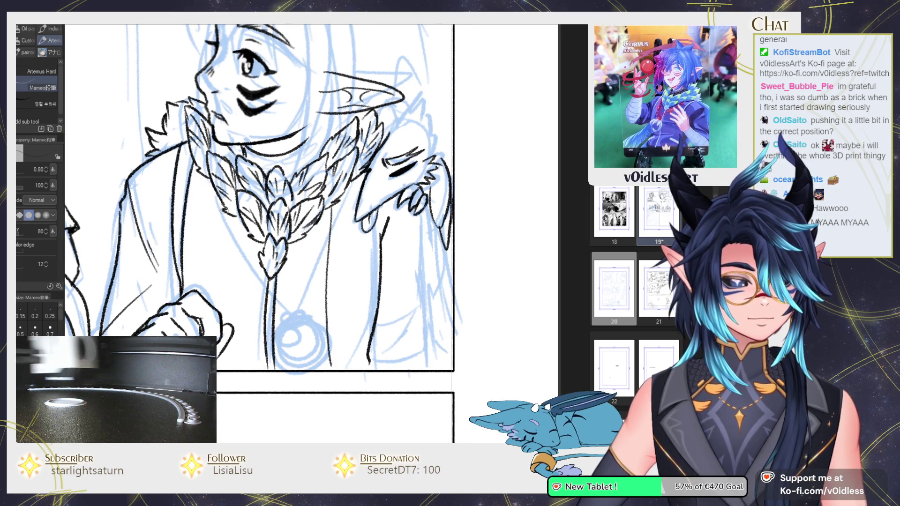
scroll(224, 359, "up", 2)
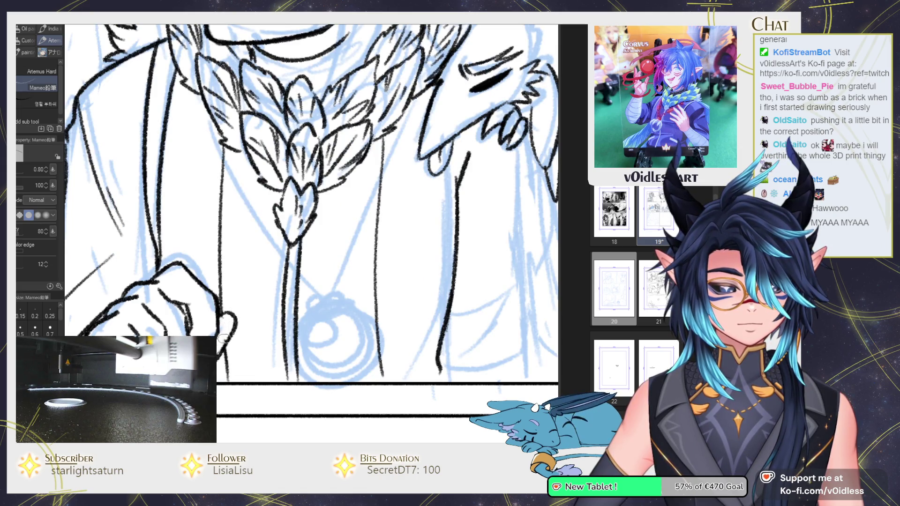
scroll(386, 253, "down", 3)
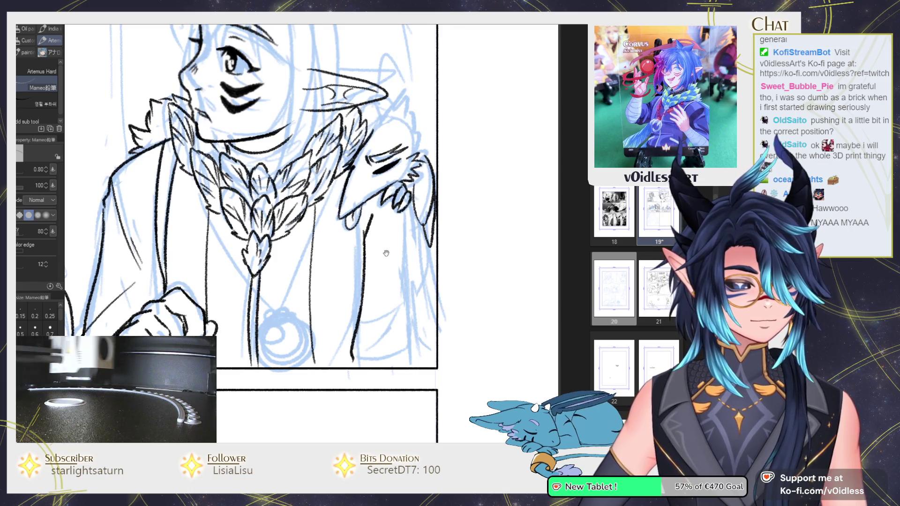
scroll(386, 253, "down", 1)
scroll(385, 253, "down", 1)
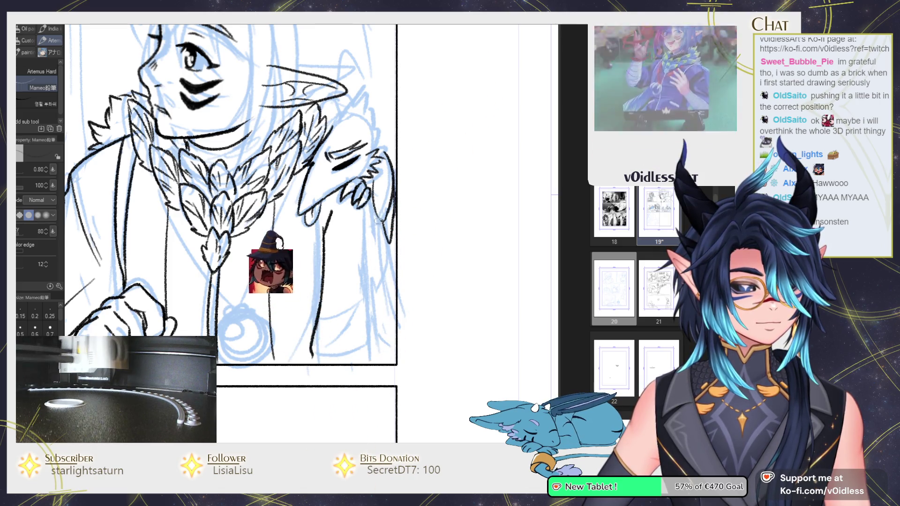
mouse_move(383, 284)
left_mouse_down()
mouse_move(313, 354)
mouse_move(377, 348)
mouse_move(316, 358)
left_mouse_up()
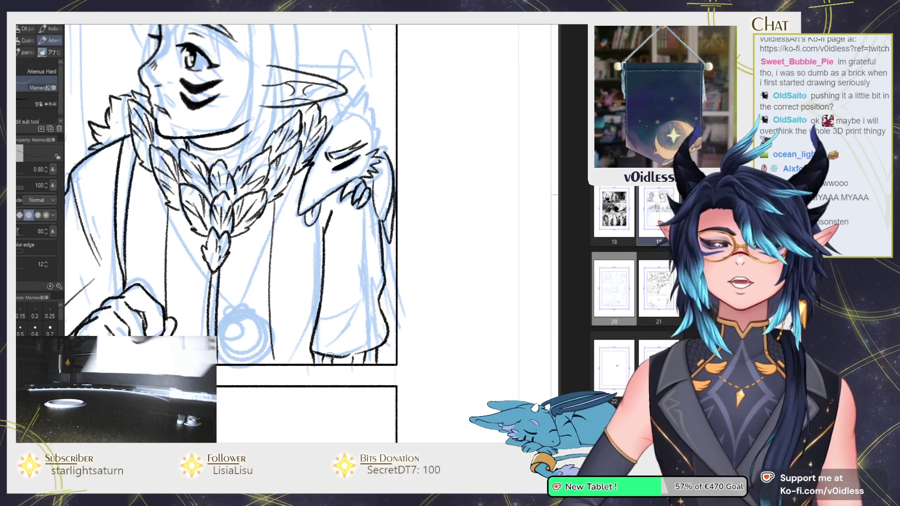
left_click_drag(356, 339, 387, 329)
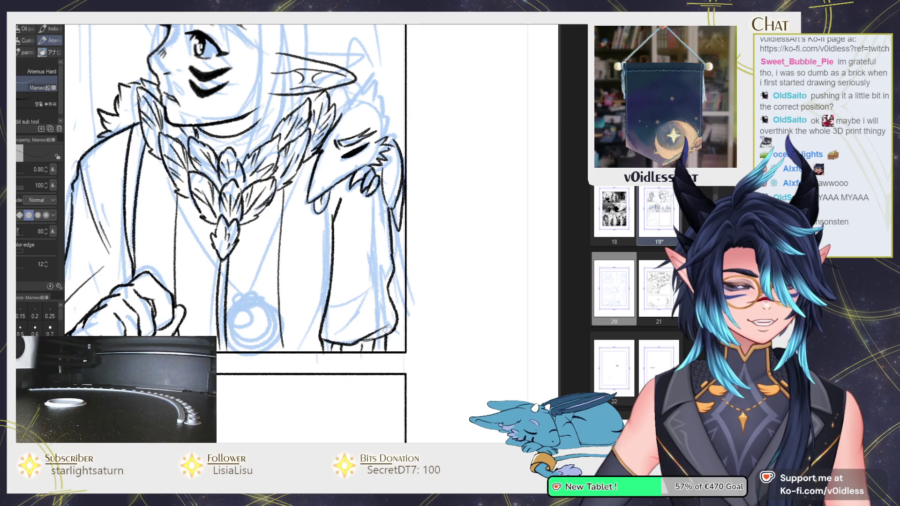
scroll(385, 278, "down", 4)
scroll(189, 309, "up", 6)
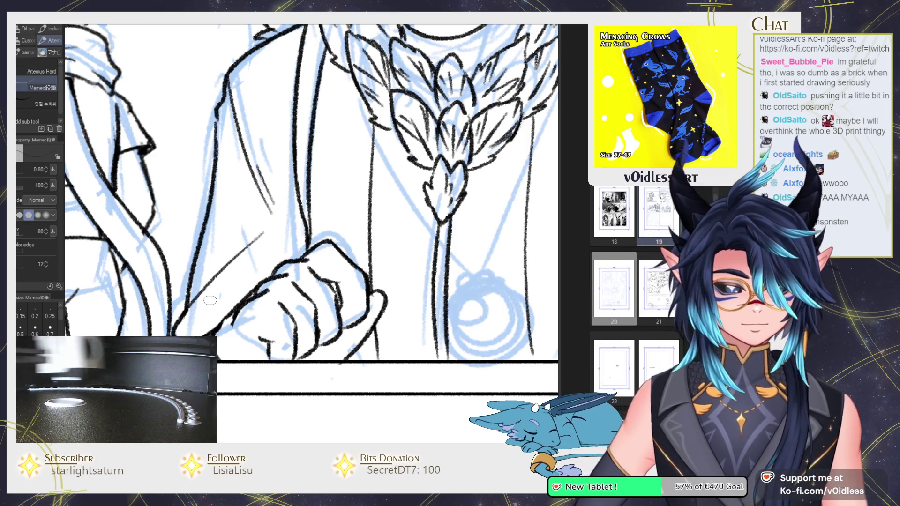
Step: Ink the necklace cord from the collar down to the ring pendant, redoing one misplaced stroke
key("ctrl+minus")
key("ctrl+minus")
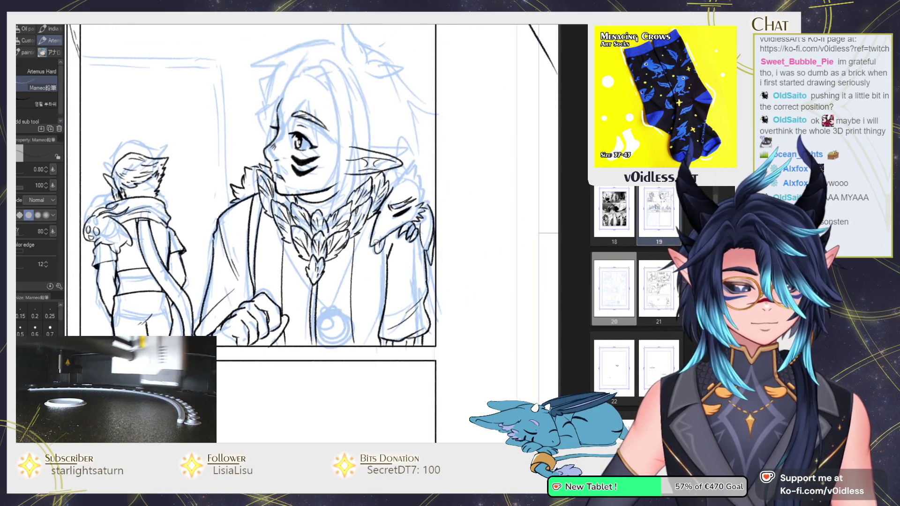
key("ctrl+plus")
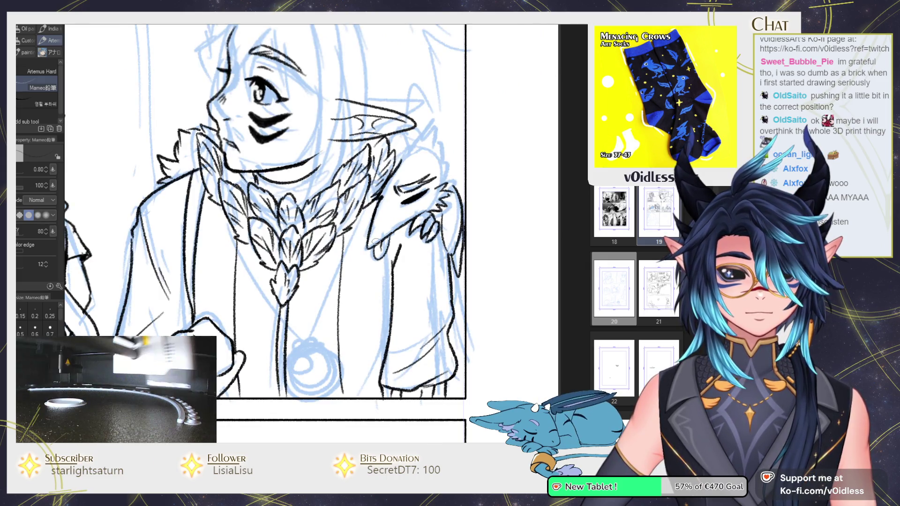
left_click_drag(375, 241, 441, 356)
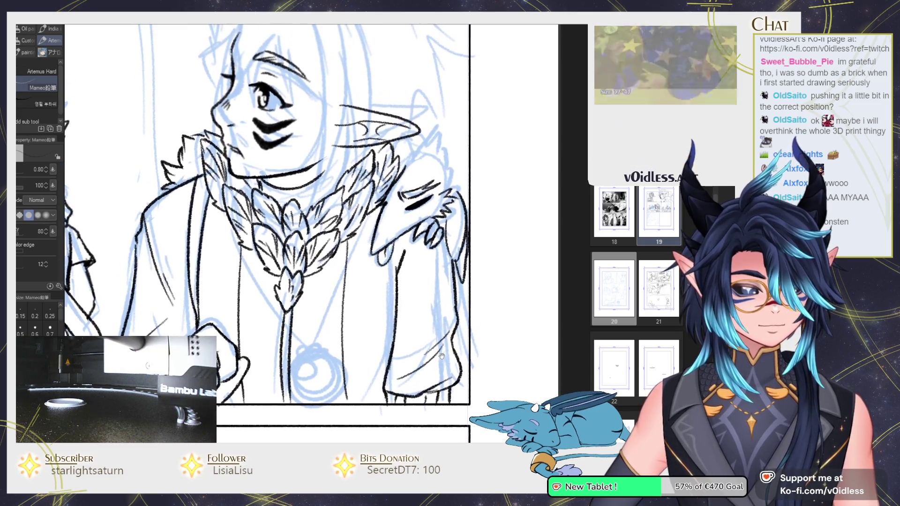
left_click_drag(370, 214, 299, 332)
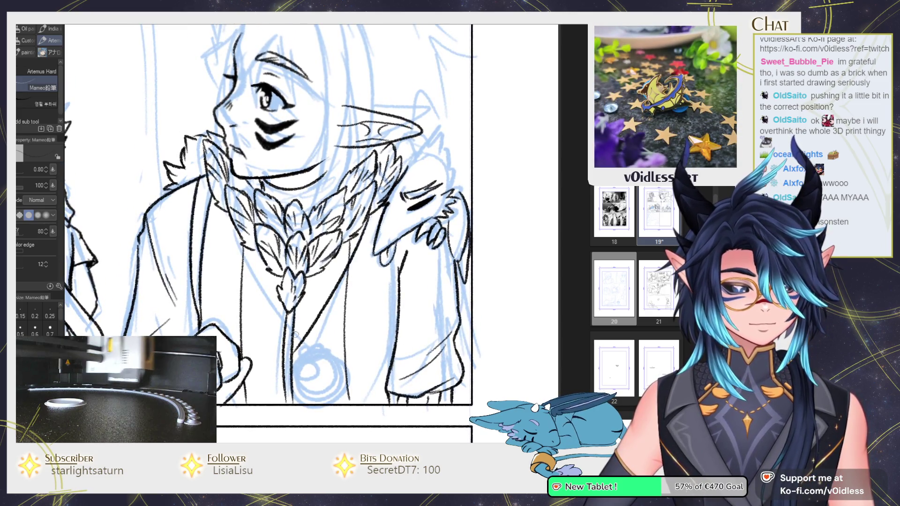
key("ctrl+z")
left_click_drag(232, 224, 305, 364)
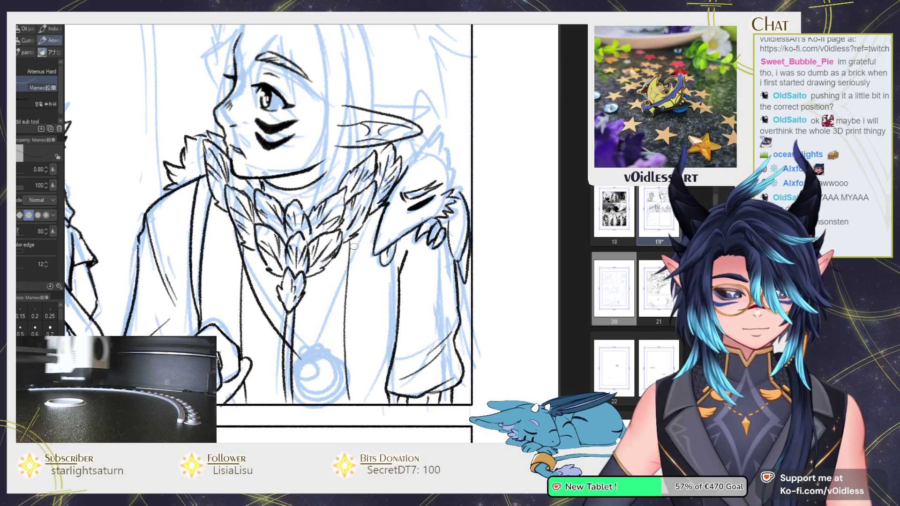
left_click_drag(370, 221, 313, 362)
scroll(313, 362, "up", 2)
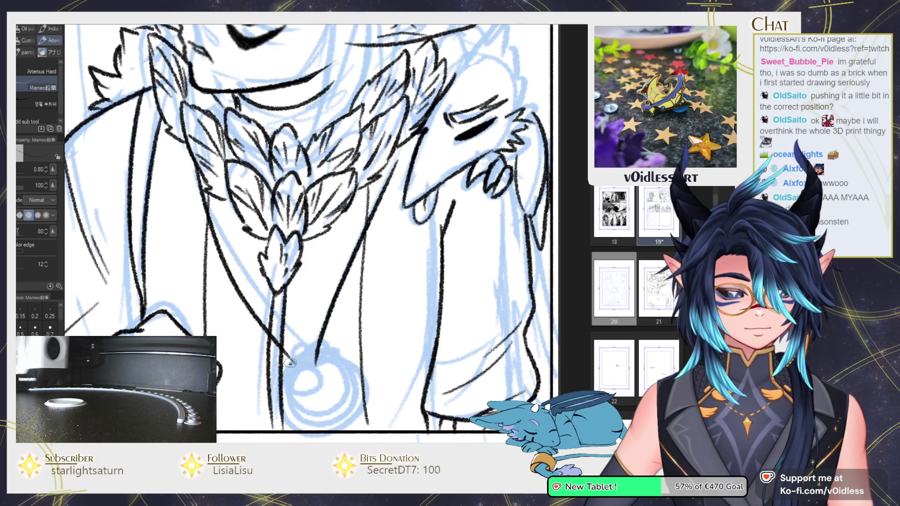
Step: Ink the claw-shaped pendant's pointed tips and darken its bottom below the bead
mouse_move(287, 366)
left_mouse_down()
mouse_move(329, 353)
mouse_move(302, 358)
mouse_move(296, 371)
mouse_move(307, 374)
mouse_move(313, 349)
left_mouse_up()
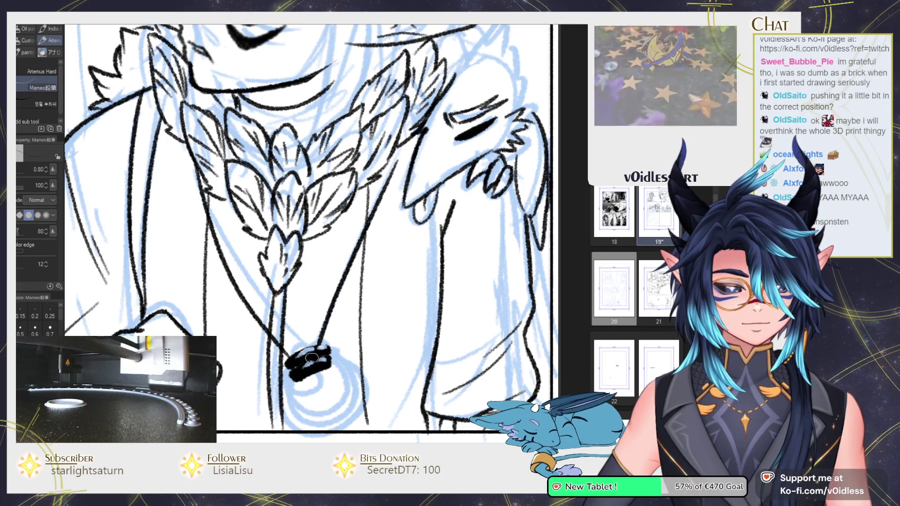
scroll(292, 369, "down", 1)
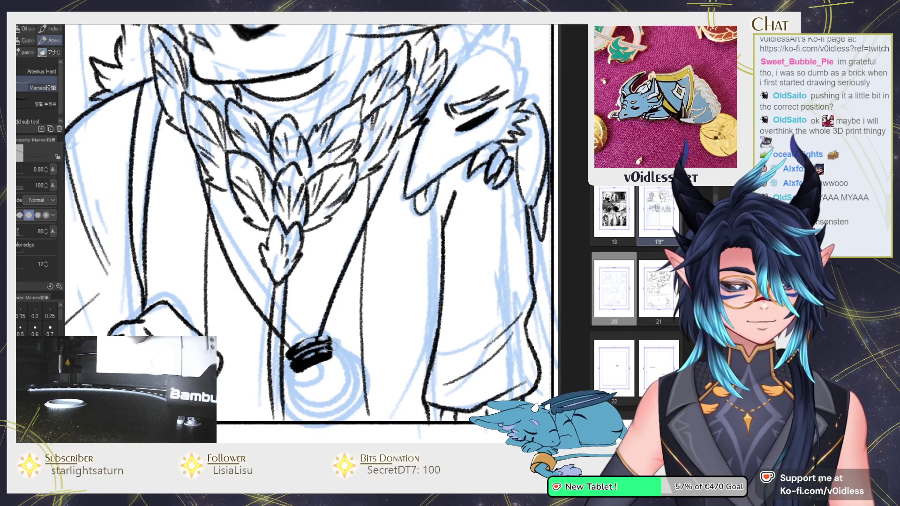
scroll(309, 356, "down", 2)
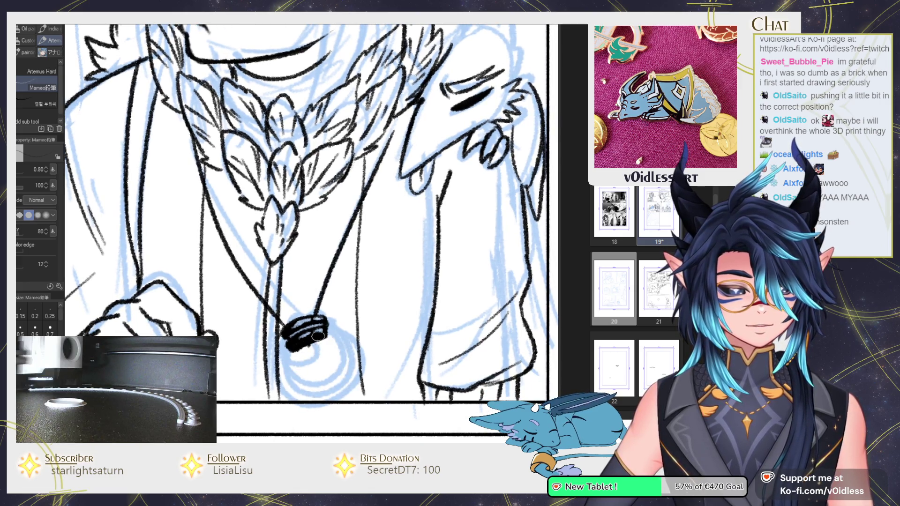
mouse_move(341, 380)
left_mouse_down()
mouse_move(305, 349)
mouse_move(357, 384)
left_mouse_up()
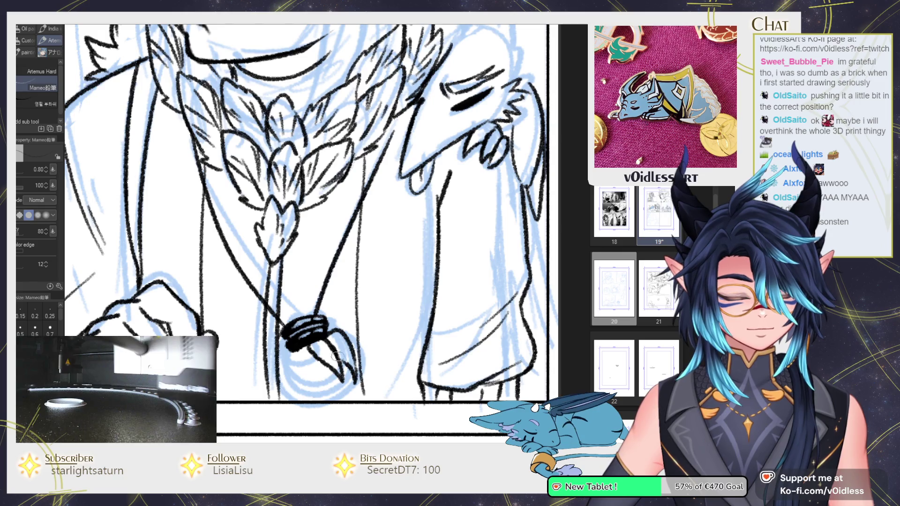
left_click_drag(338, 351, 347, 393)
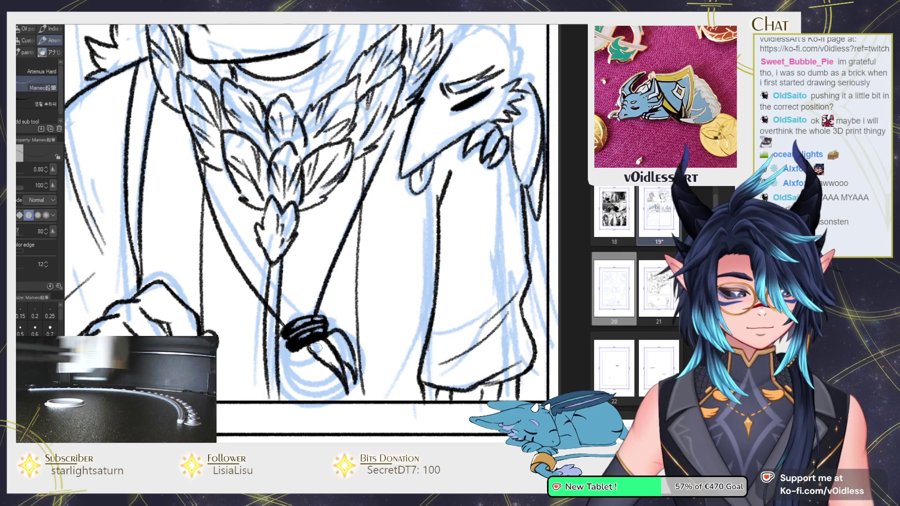
left_click_drag(313, 347, 297, 359)
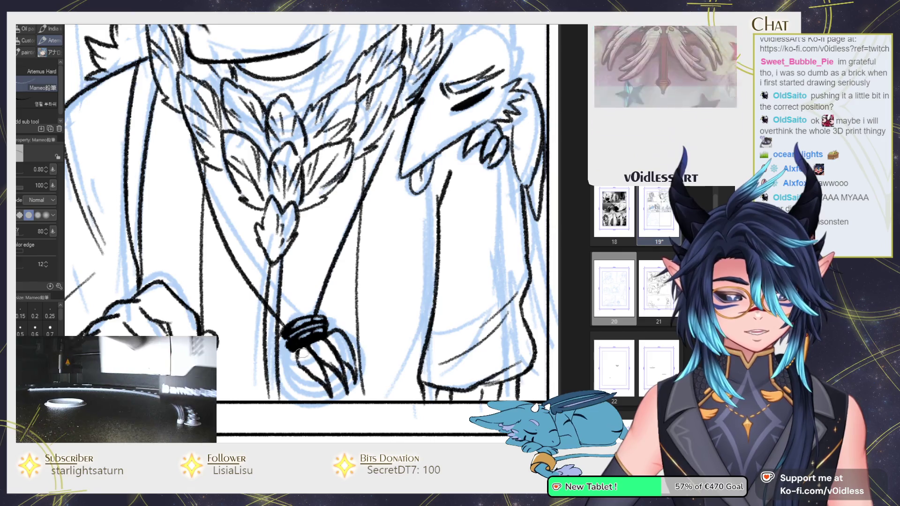
mouse_move(287, 377)
left_mouse_down()
mouse_move(294, 352)
mouse_move(302, 399)
left_mouse_up()
left_click_drag(295, 361, 313, 385)
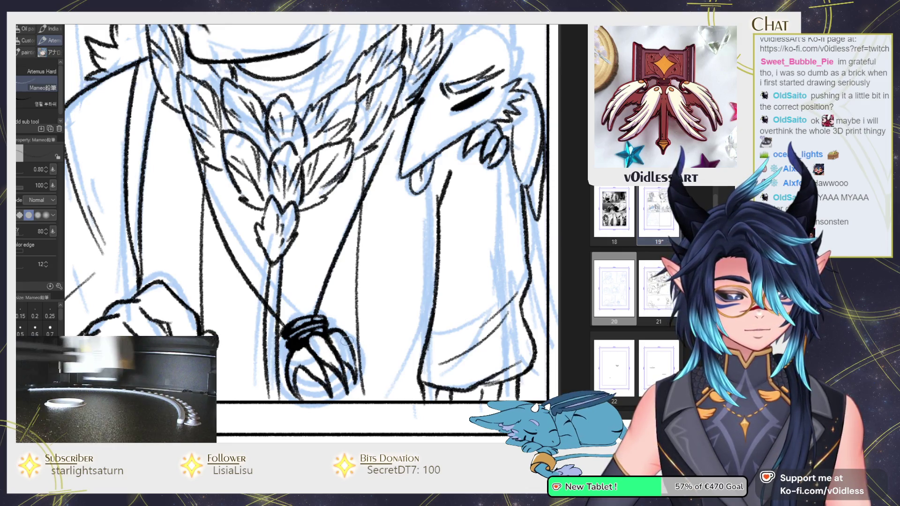
left_click_drag(351, 336, 368, 396)
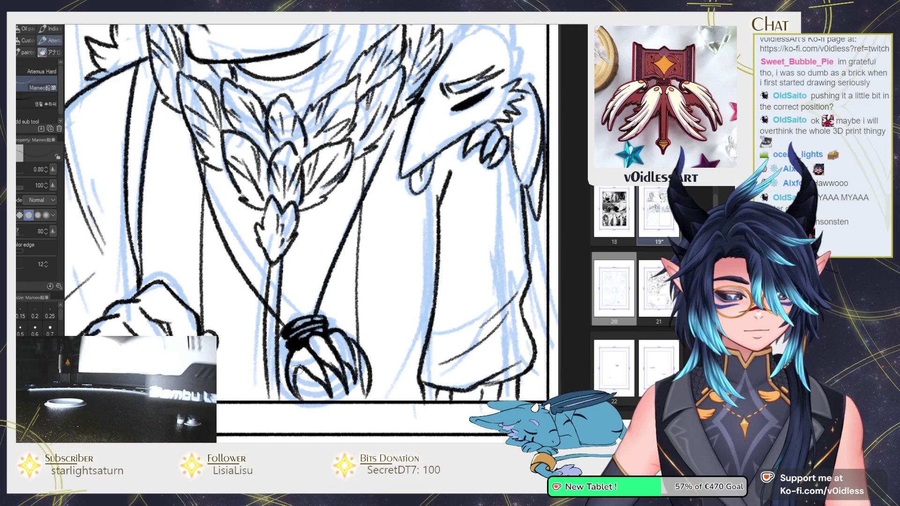
left_click_drag(393, 312, 421, 287)
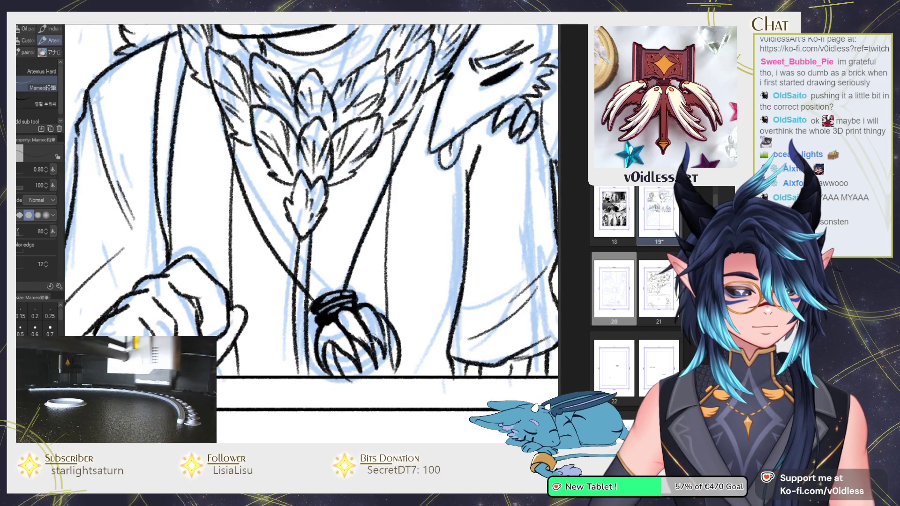
scroll(407, 319, "down", 5)
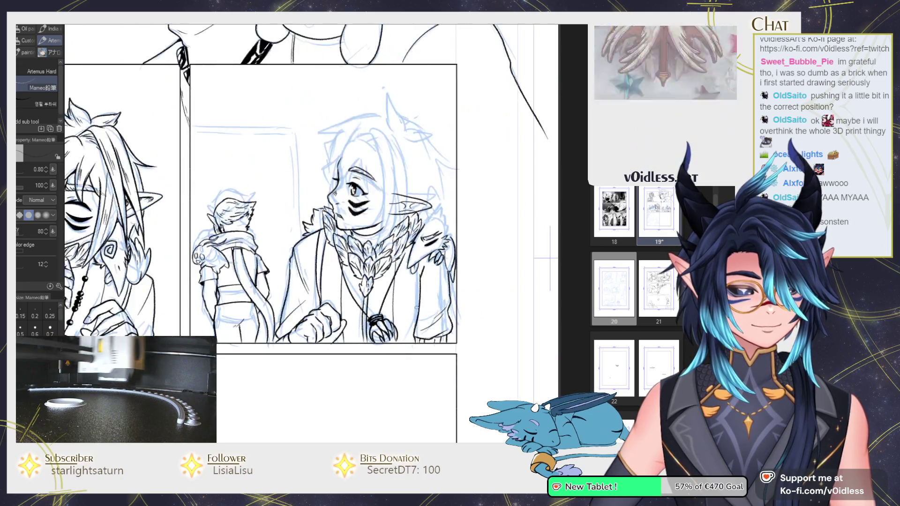
Step: Dot black beads along the right and left necklace strands with the pencil
scroll(403, 262, "up", 5)
key("e")
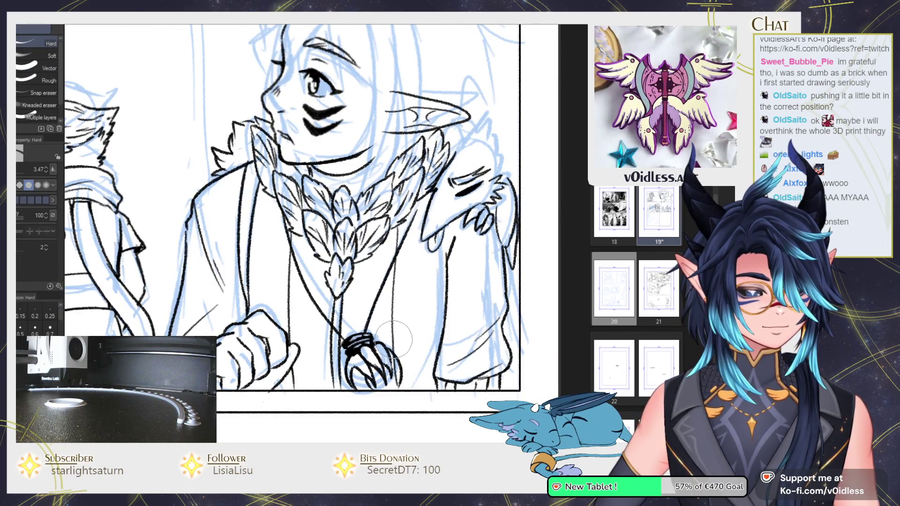
left_click_drag(410, 304, 391, 373)
scroll(345, 339, "up", 3)
key("p")
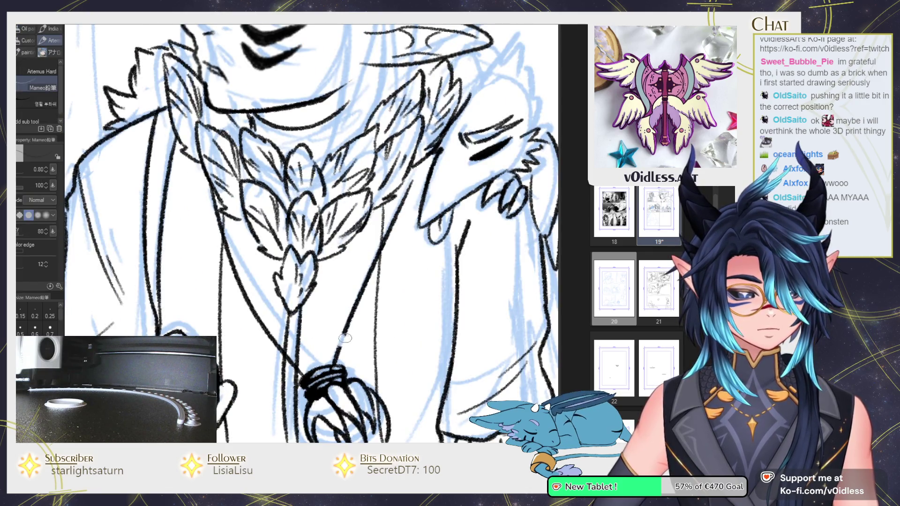
left_click_drag(355, 305, 370, 281)
left_click_drag(393, 220, 397, 214)
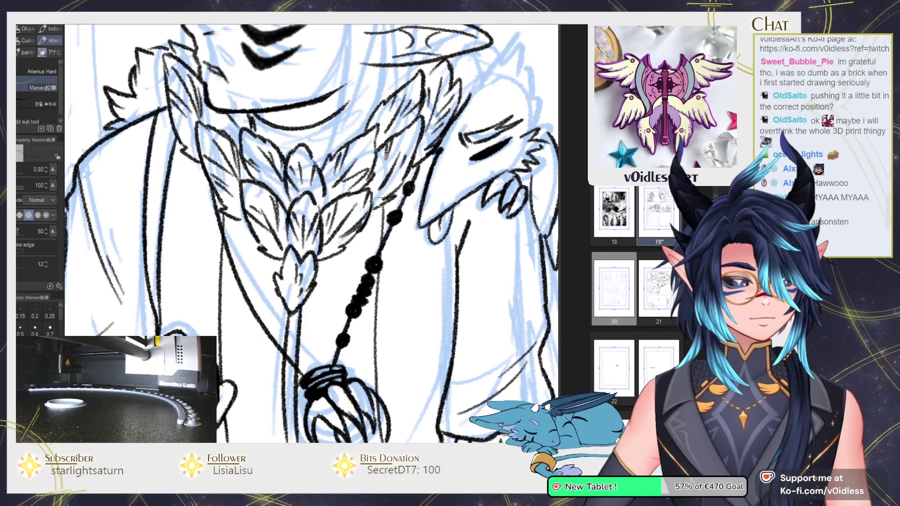
left_click_drag(217, 216, 226, 237)
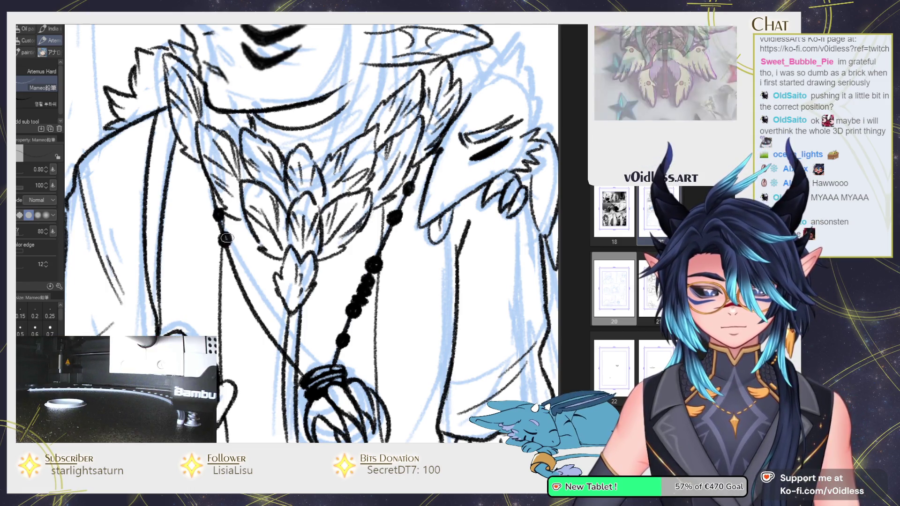
left_click_drag(284, 359, 247, 308)
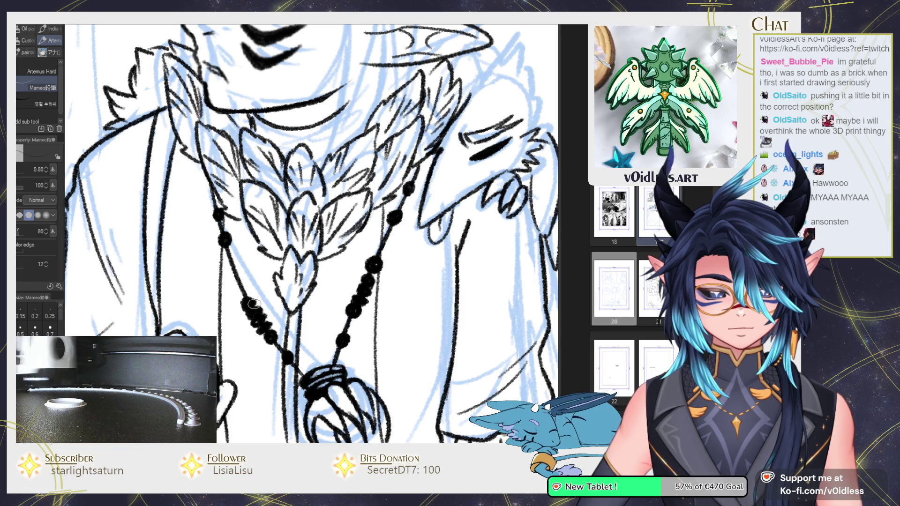
Step: Tap white highlights onto the beads of both strands and add one more left bead
left_click(346, 334)
left_click(356, 313)
left_click(364, 294)
left_click(371, 277)
left_click(396, 216)
left_click(409, 189)
left_click(218, 214)
left_click(226, 240)
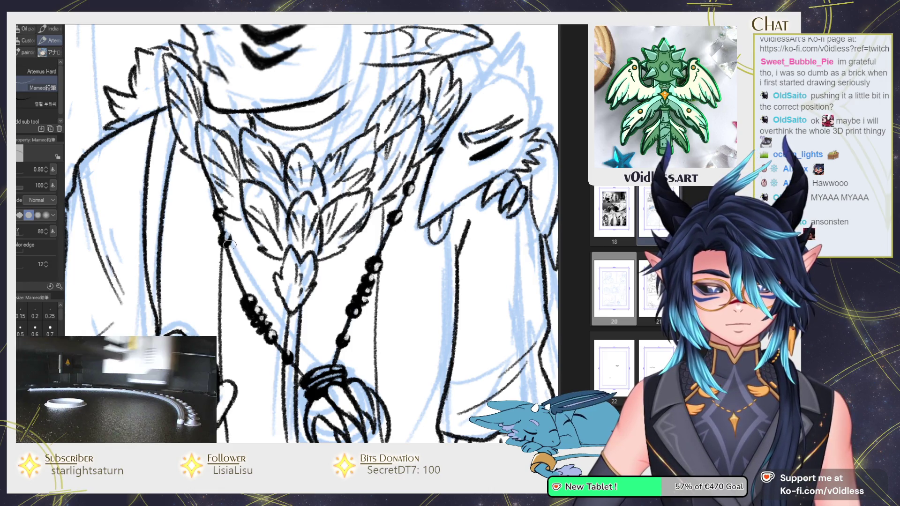
left_click_drag(227, 258, 232, 261)
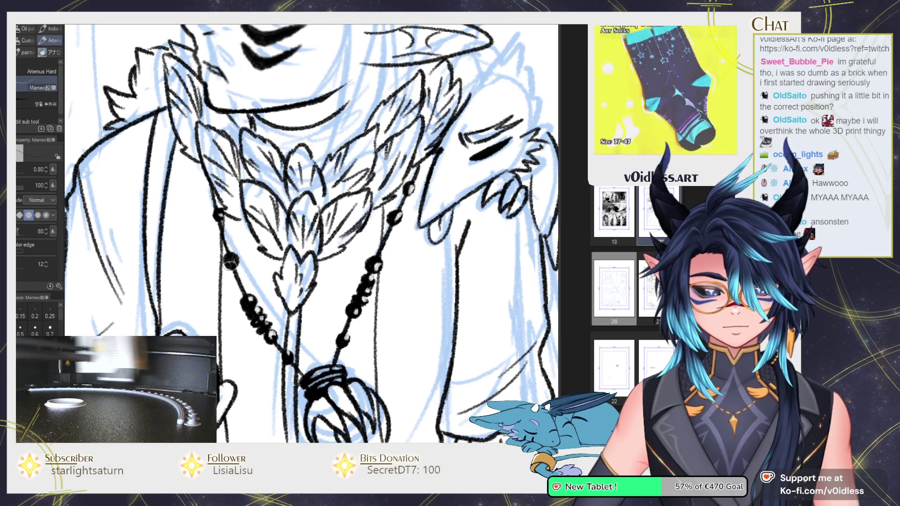
left_click(215, 214)
scroll(227, 207, "down", 2)
scroll(227, 208, "down", 2)
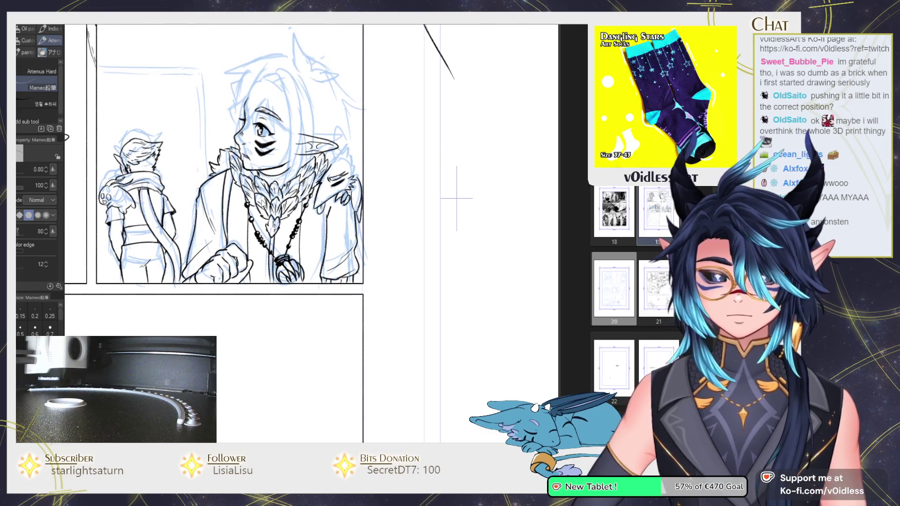
Step: Ink hair strands across the elf character's forehead, redoing the right edge stroke
left_click_drag(456, 197, 513, 332)
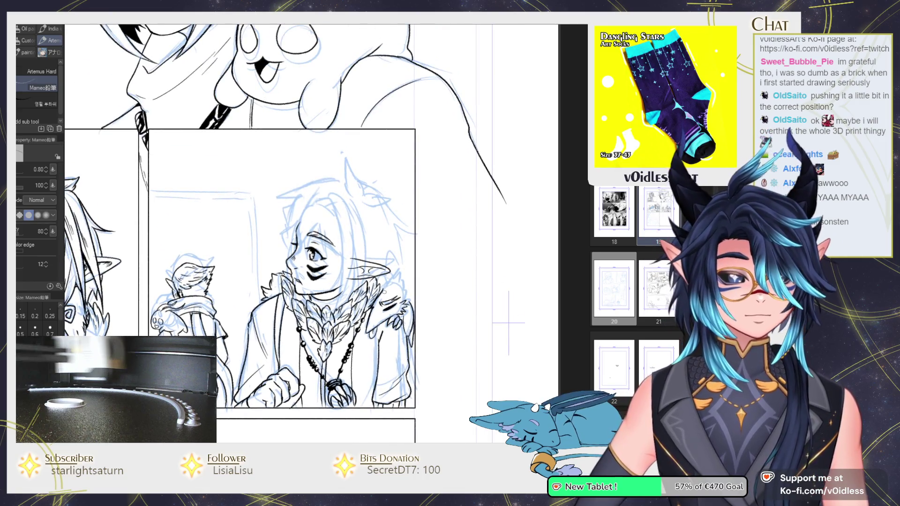
scroll(292, 187, "up", 1)
scroll(292, 186, "up", 1)
scroll(301, 241, "up", 1)
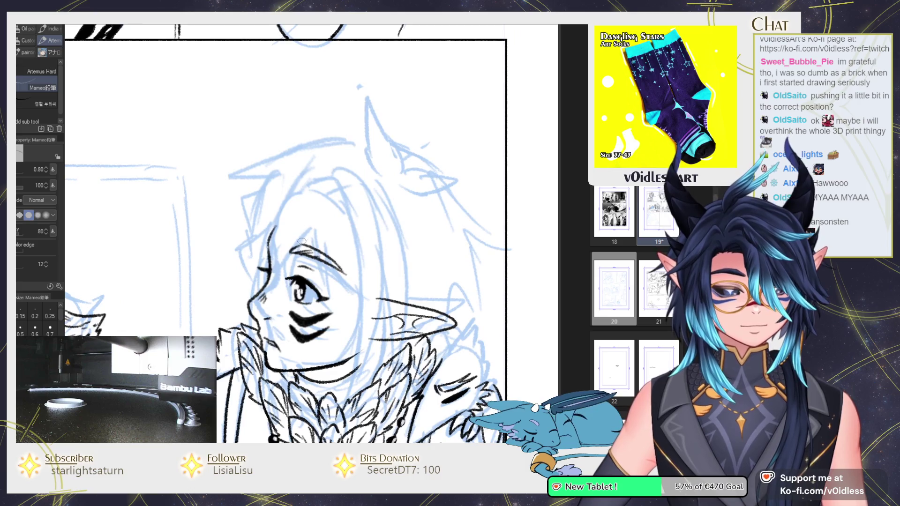
left_click_drag(310, 232, 261, 294)
mouse_move(283, 203)
left_mouse_down()
mouse_move(256, 295)
mouse_move(289, 294)
left_mouse_up()
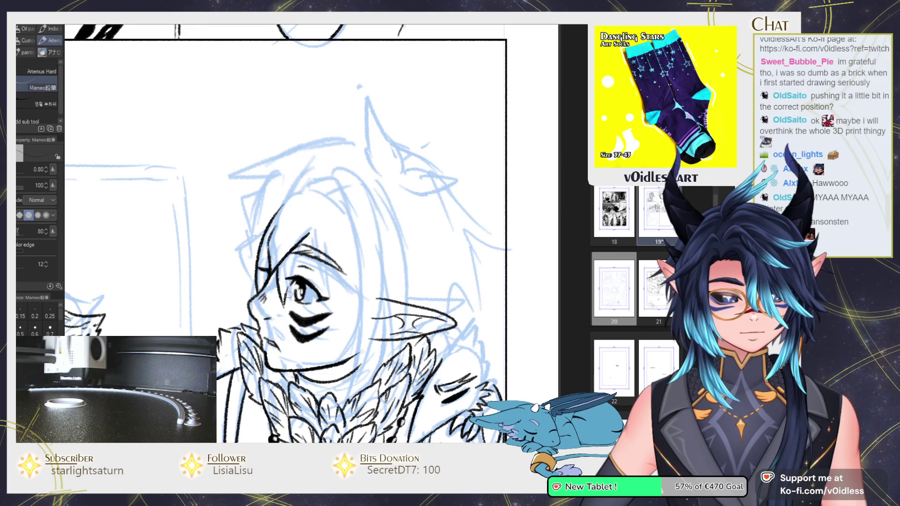
left_click_drag(308, 226, 333, 295)
left_click_drag(323, 243, 356, 286)
left_click_drag(347, 231, 354, 301)
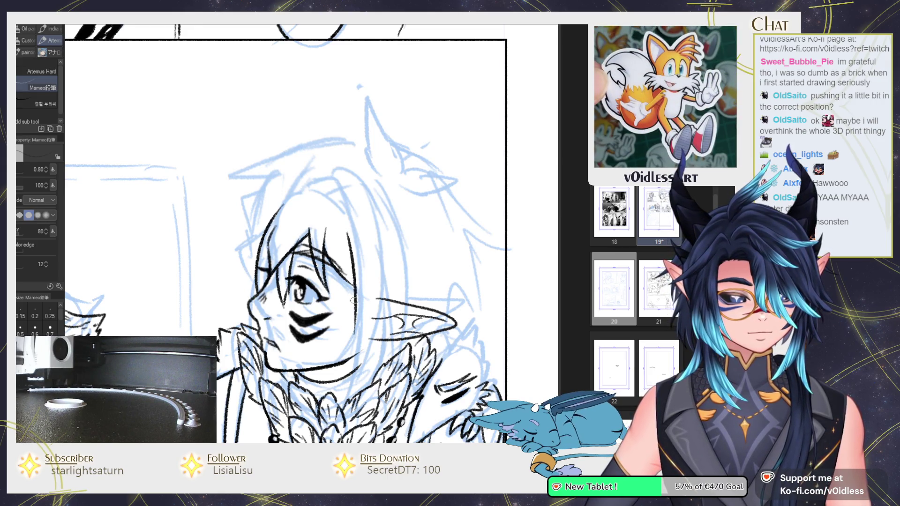
key("ctrl+z")
left_click_drag(351, 237, 337, 328)
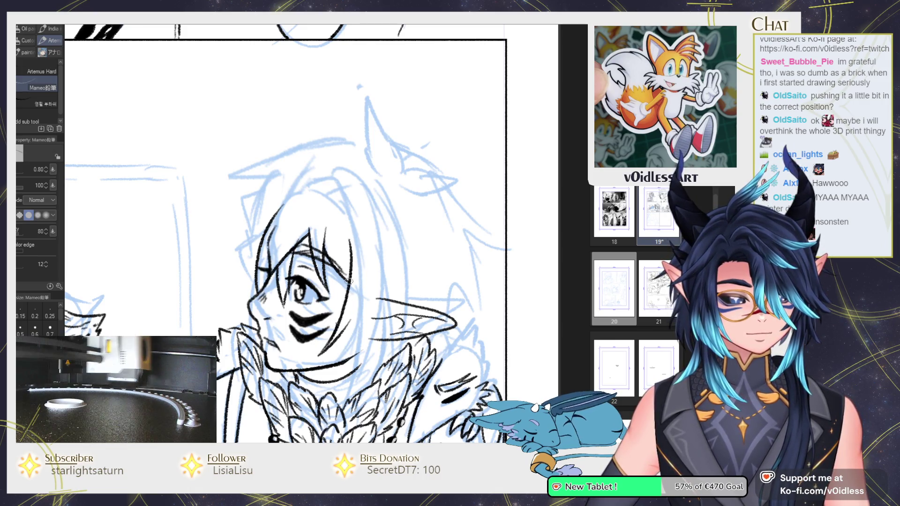
Step: Ink the hair's right edge down past the ear, erasing and redrawing stray strokes
mouse_move(374, 352)
left_mouse_down()
mouse_move(382, 275)
mouse_move(385, 375)
left_mouse_up()
left_click_drag(374, 202, 391, 267)
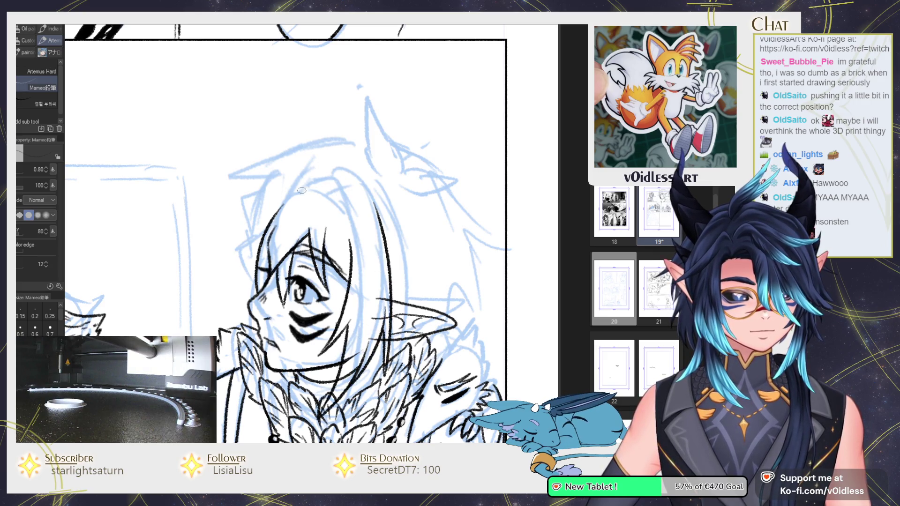
mouse_move(284, 201)
left_mouse_down()
mouse_move(319, 180)
mouse_move(339, 190)
mouse_move(380, 373)
left_mouse_up()
left_click_drag(377, 303, 391, 394)
left_click_drag(379, 202, 391, 394)
key("e")
left_click_drag(382, 300, 370, 202)
key("p")
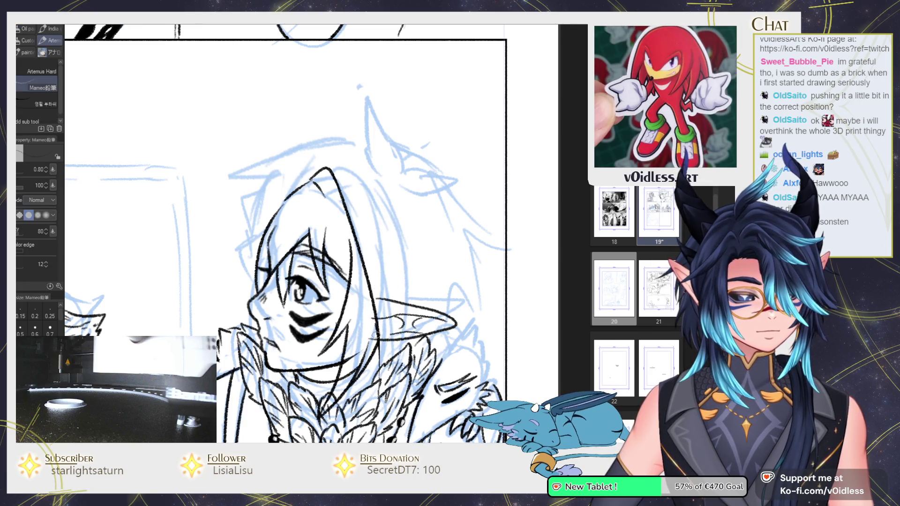
left_click_drag(382, 395, 367, 207)
key("ctrl+z")
left_click_drag(382, 392, 372, 180)
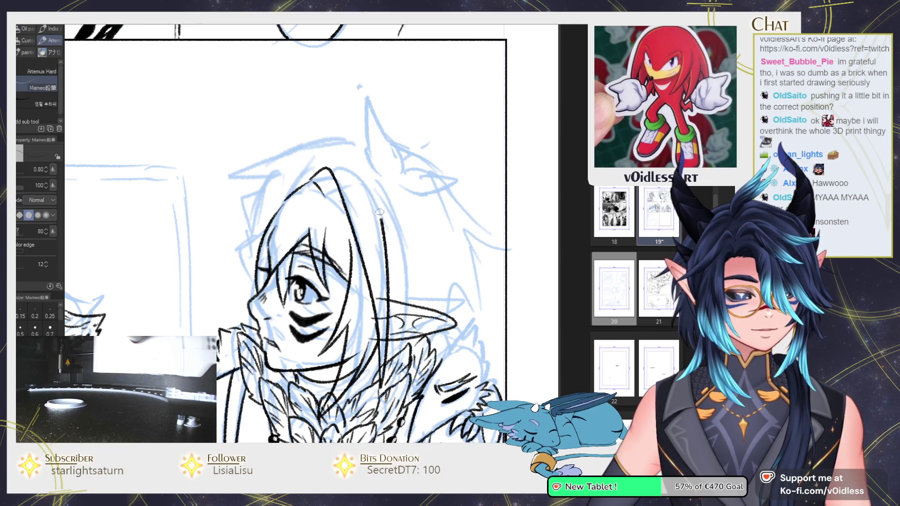
left_click_drag(390, 283, 417, 375)
mouse_move(418, 328)
left_mouse_down()
mouse_move(370, 158)
mouse_move(398, 171)
mouse_move(337, 206)
left_mouse_up()
Step: Ink the pointed ear tuft outline and an inner line on top of the head
scroll(304, 169, "up", 2)
key("e")
key("p")
scroll(392, 198, "down", 1)
mouse_move(397, 197)
left_mouse_down()
mouse_move(399, 213)
mouse_move(431, 222)
mouse_move(456, 260)
left_mouse_up()
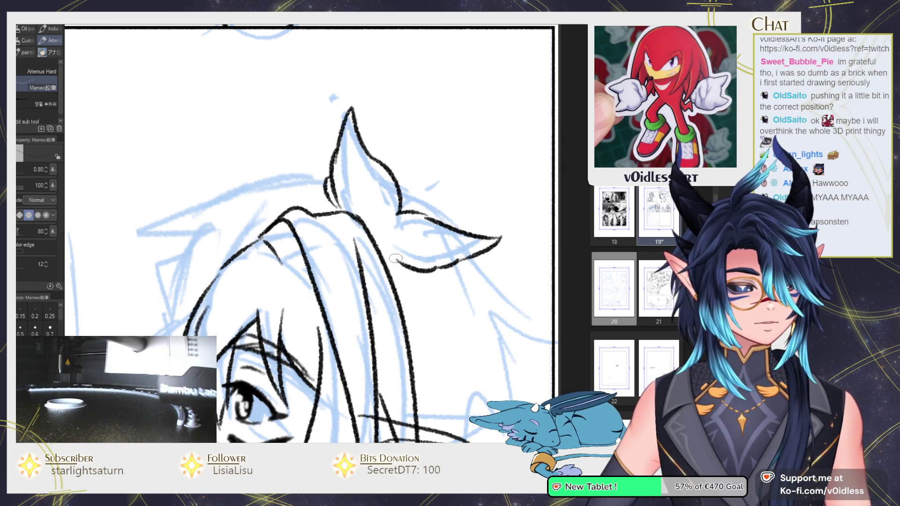
left_click_drag(361, 146, 351, 202)
Step: Ink hair strands down from the ear tip and a curve above the head
scroll(411, 194, "down", 1)
left_click_drag(411, 194, 334, 137)
mouse_move(377, 177)
left_mouse_down()
mouse_move(431, 229)
mouse_move(380, 328)
left_mouse_up()
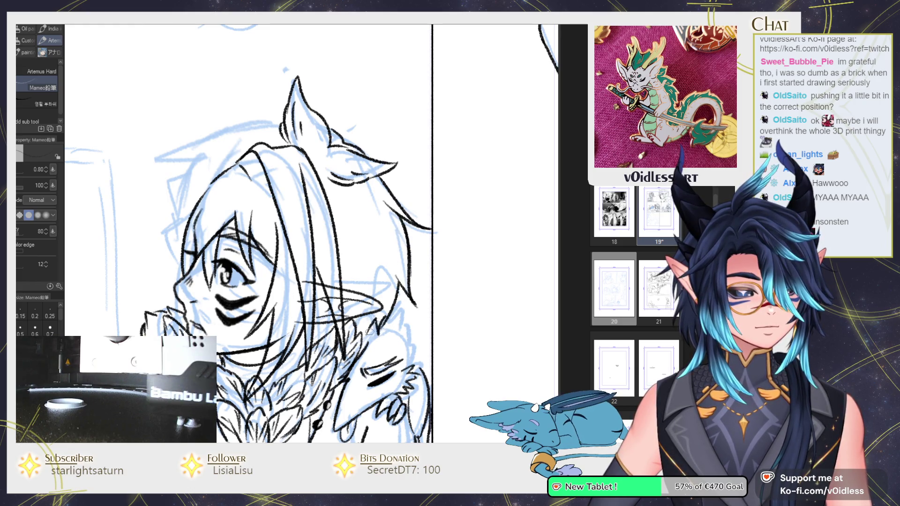
left_click_drag(365, 205, 381, 252)
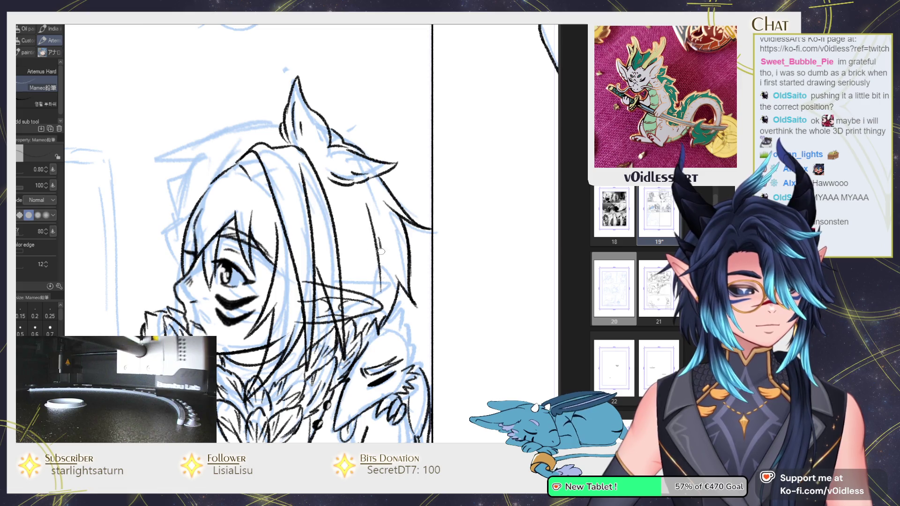
left_click_drag(351, 209, 356, 270)
left_click_drag(356, 269, 422, 321)
mouse_move(347, 177)
left_mouse_down()
mouse_move(260, 181)
mouse_move(225, 212)
mouse_move(240, 313)
left_mouse_up()
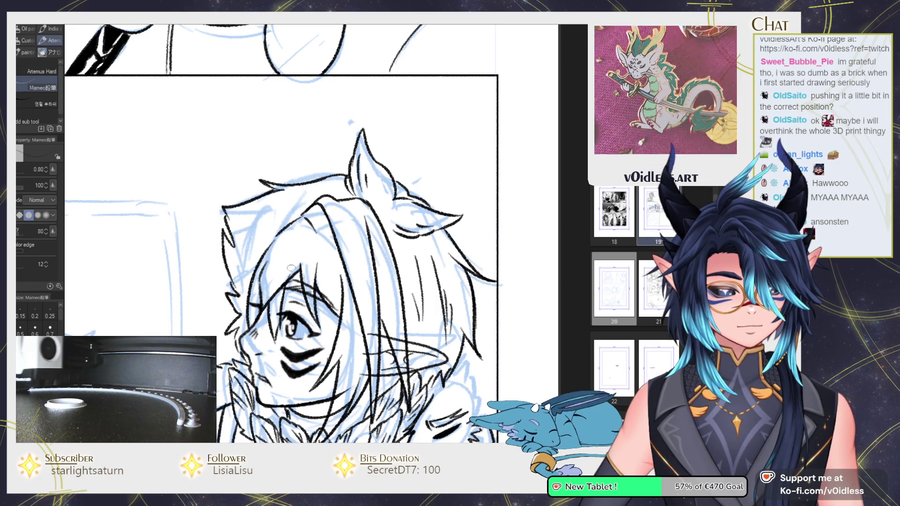
Step: Ink jagged, spiky hair locks along the left side of the face
scroll(242, 328, "up", 2)
left_click_drag(248, 263, 239, 334)
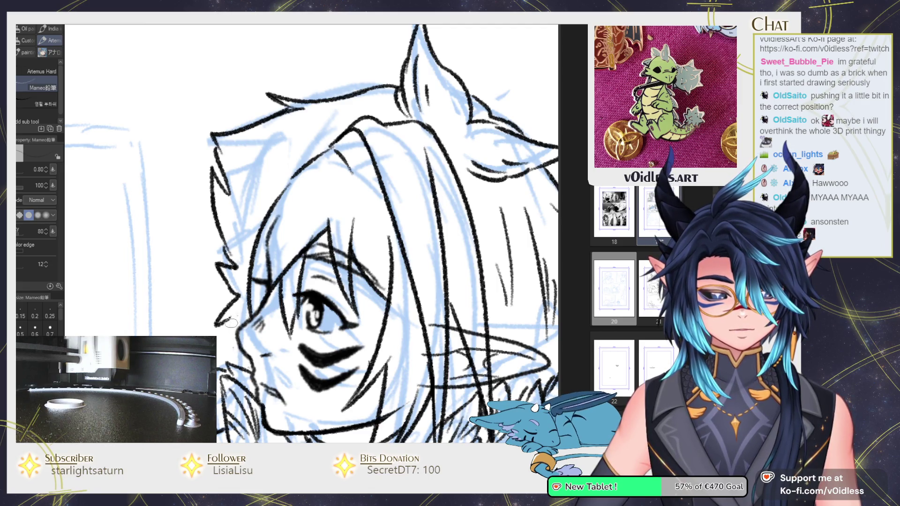
left_click_drag(281, 192, 255, 234)
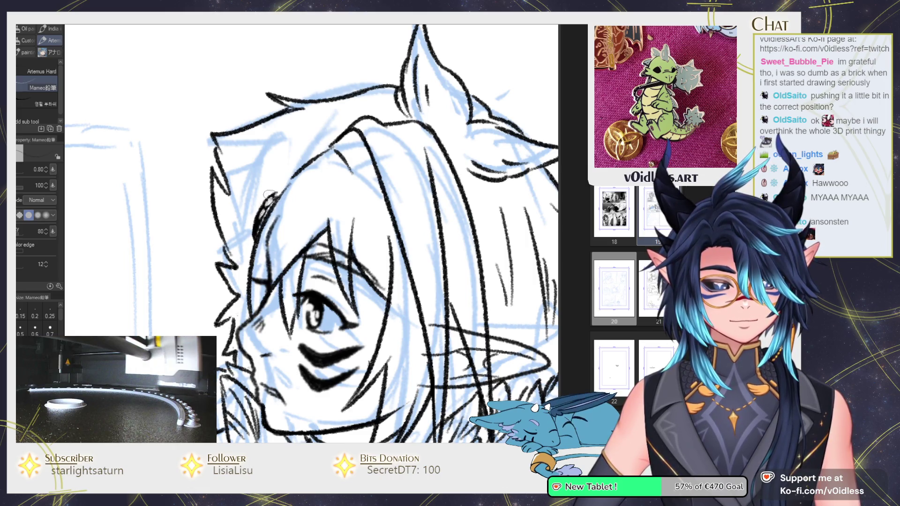
left_click_drag(278, 198, 268, 185)
mouse_move(242, 220)
left_mouse_down()
mouse_move(206, 199)
mouse_move(234, 249)
left_mouse_up()
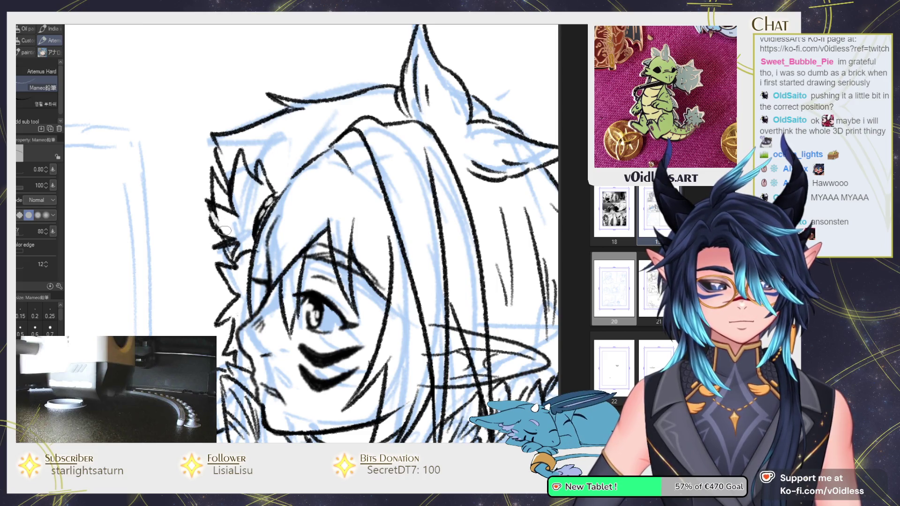
Step: Ink more strands across the top of the hair, including a long falling strand
mouse_move(338, 245)
left_mouse_down()
mouse_move(303, 185)
mouse_move(273, 187)
left_mouse_up()
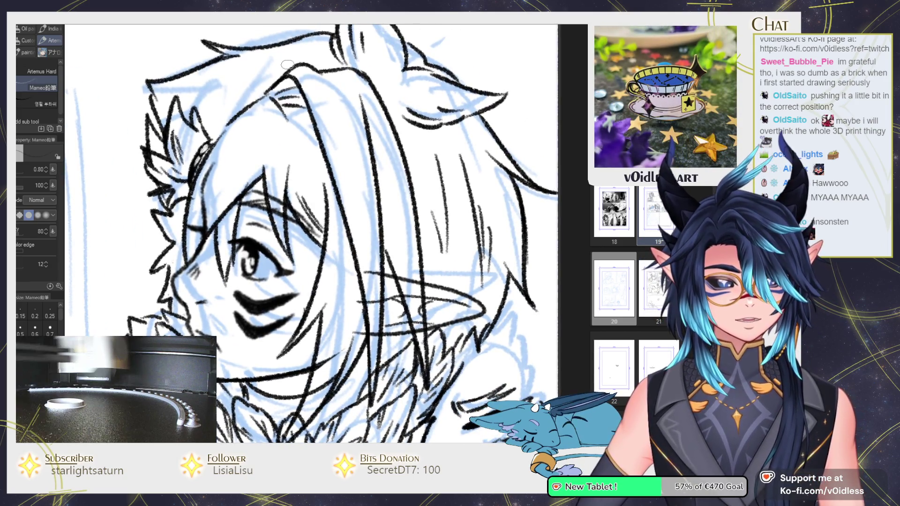
left_click_drag(260, 66, 220, 82)
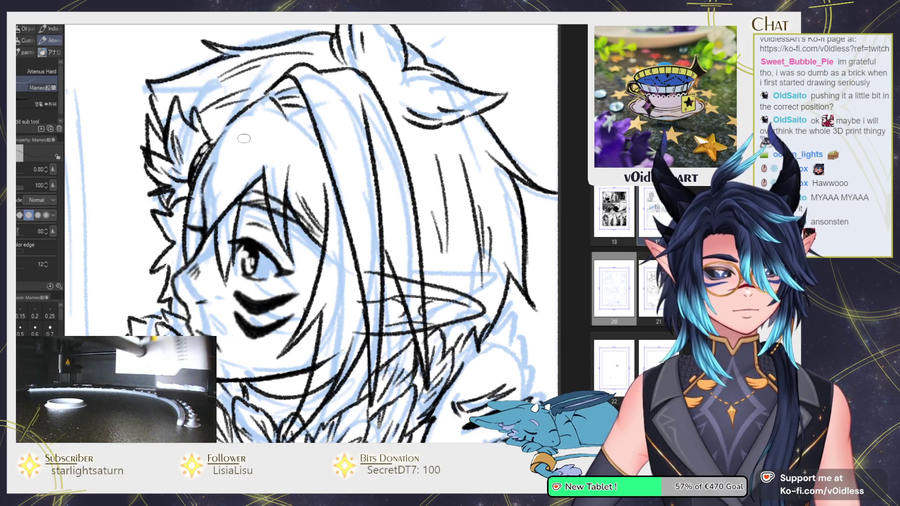
left_click_drag(244, 139, 197, 202)
mouse_move(221, 171)
left_mouse_down()
mouse_move(195, 208)
mouse_move(220, 262)
left_mouse_up()
left_click_drag(278, 144, 268, 155)
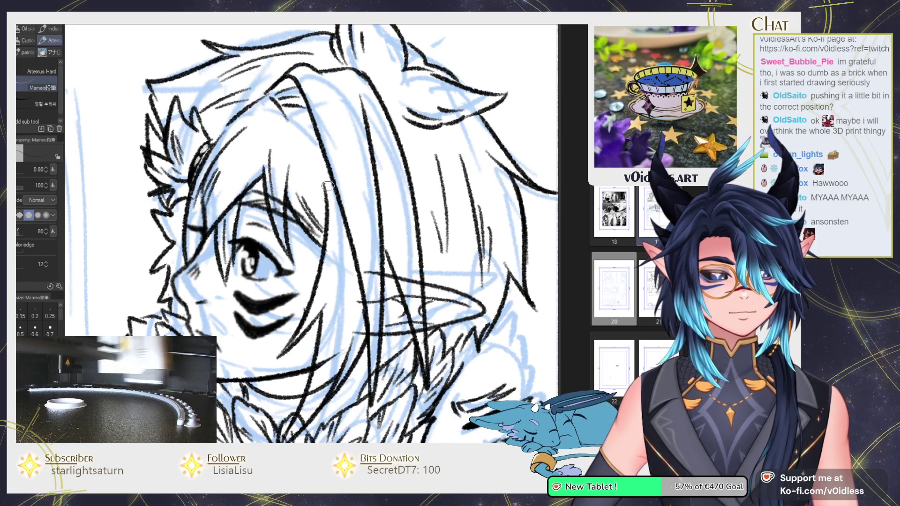
left_click_drag(332, 251, 350, 350)
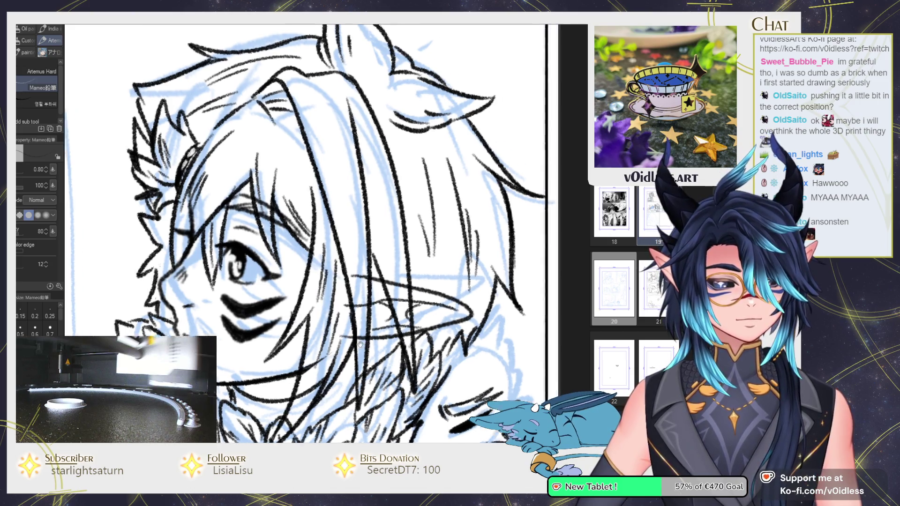
scroll(328, 333, "down", 3)
left_click_drag(288, 178, 309, 242)
left_click_drag(310, 206, 315, 234)
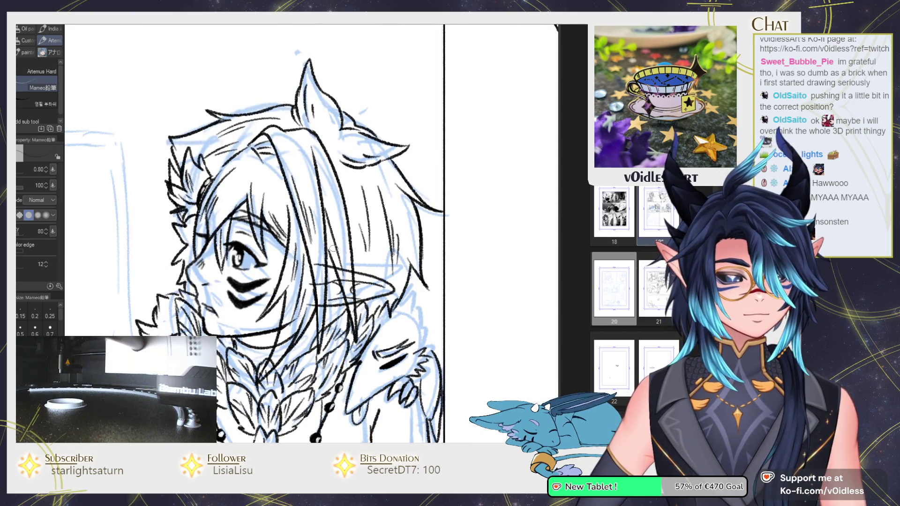
scroll(338, 291, "up", 2)
key("e")
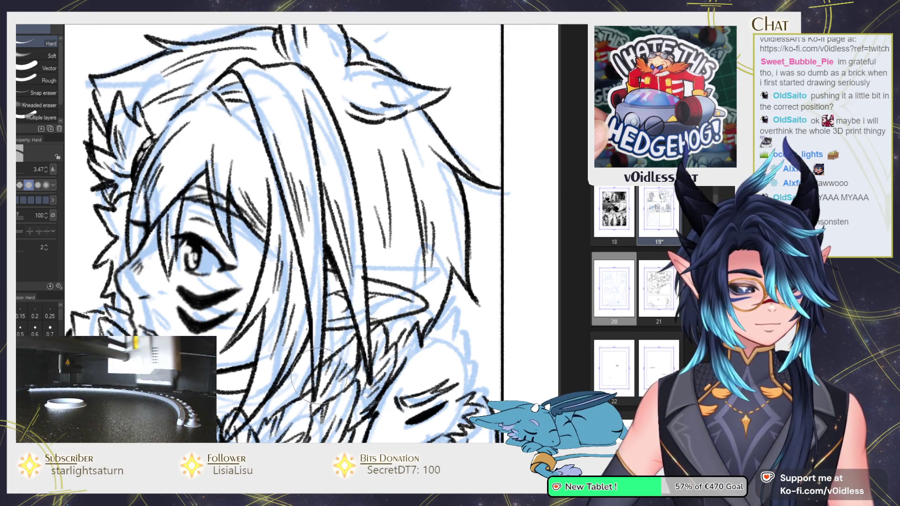
key("bracketleft")
key("bracketleft")
key("bracketleft")
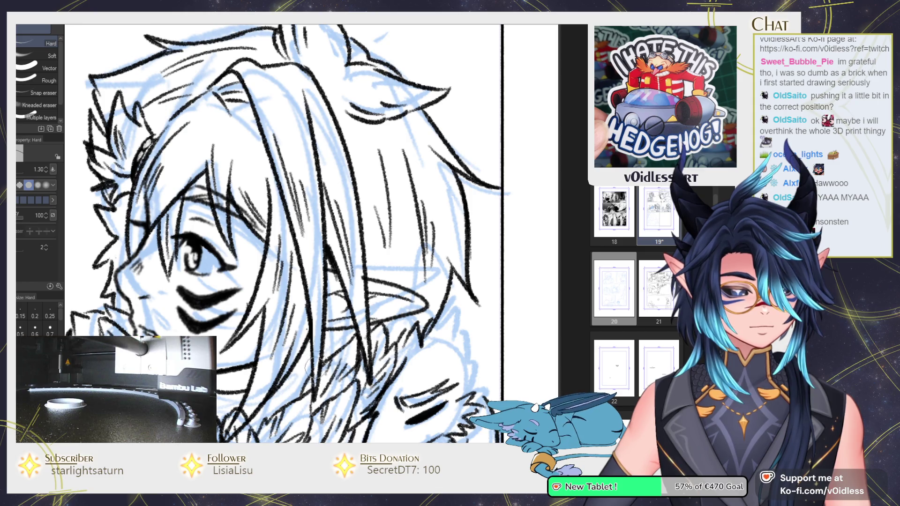
key("p")
scroll(419, 284, "down", 3)
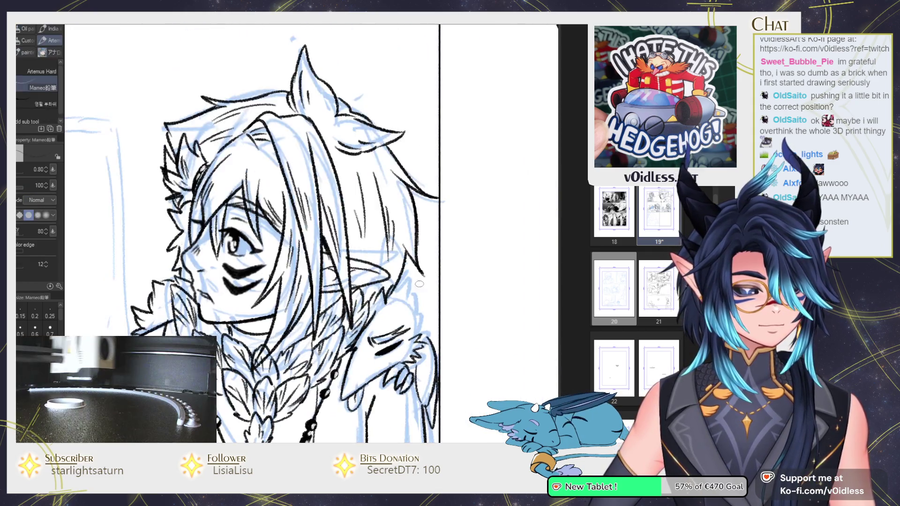
scroll(384, 311, "up", 2)
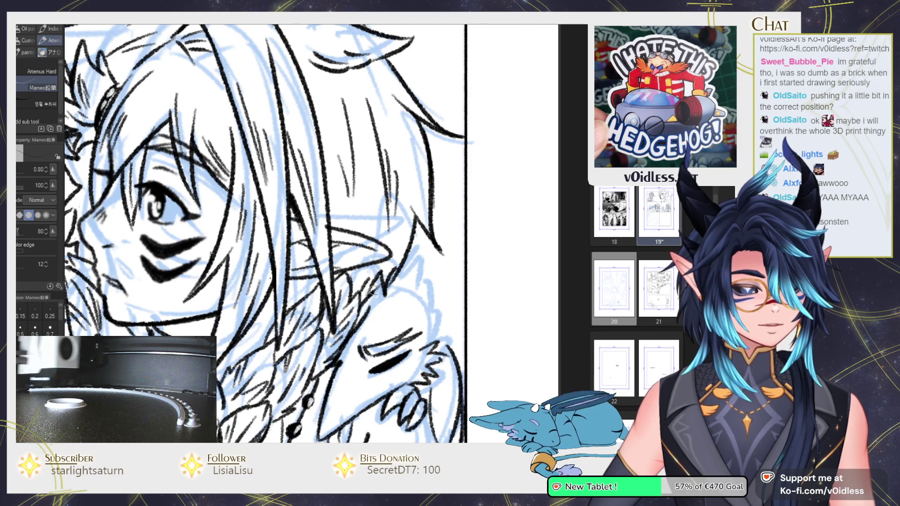
left_click_drag(405, 304, 402, 282)
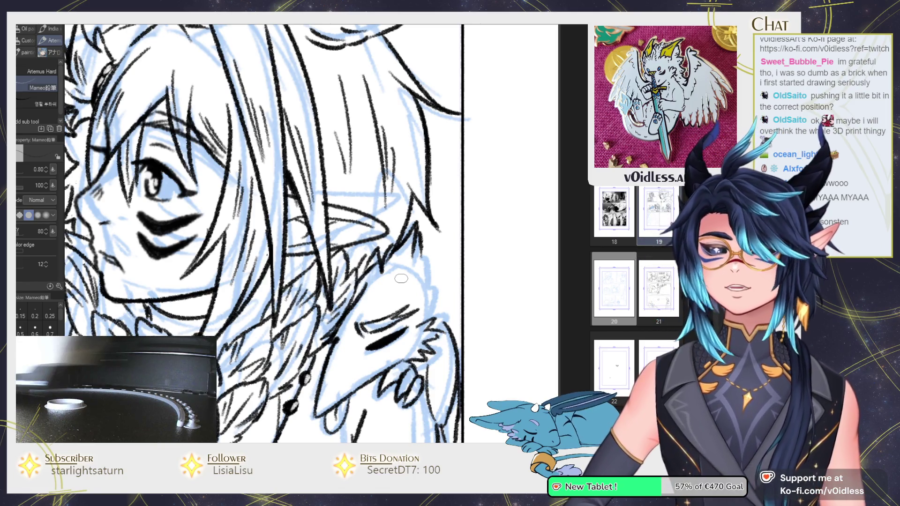
left_click_drag(440, 319, 416, 295)
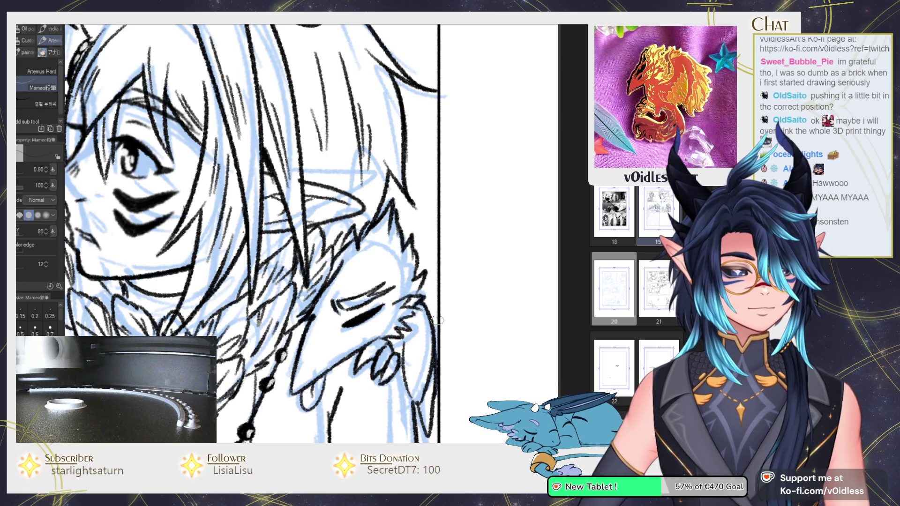
scroll(421, 281, "down", 3)
scroll(421, 280, "up", 1)
scroll(342, 264, "up", 2)
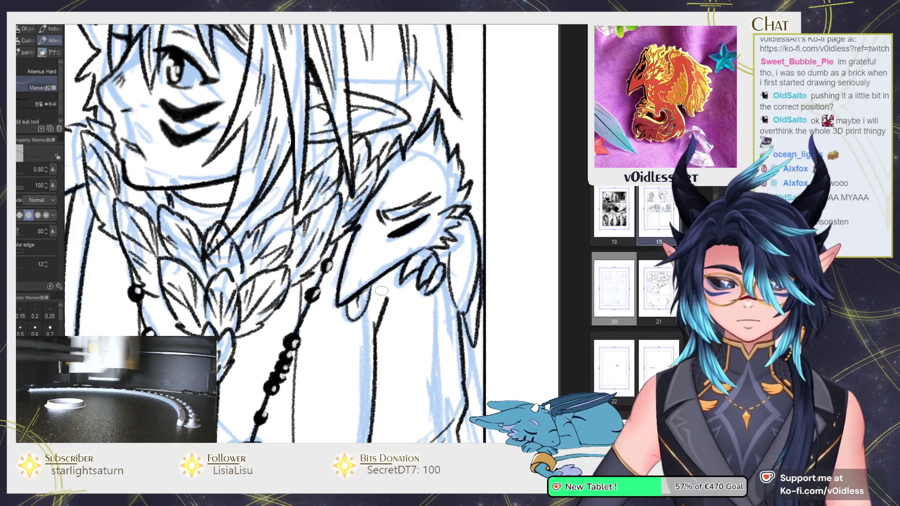
scroll(387, 261, "down", 2)
scroll(392, 229, "up", 2)
left_click_drag(392, 226, 381, 272)
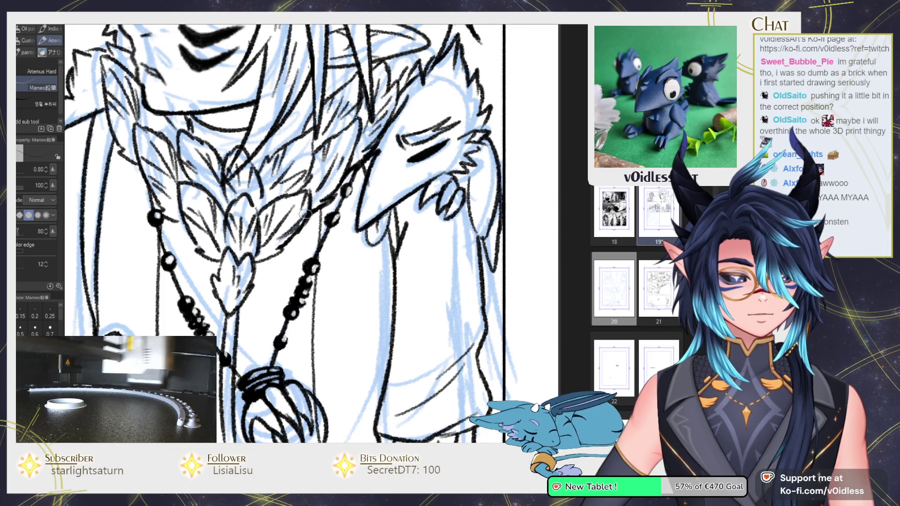
Step: Fill the choker and ink its edges solid black with the Mameo pencil
key("ctrl+plus")
key("ctrl+plus")
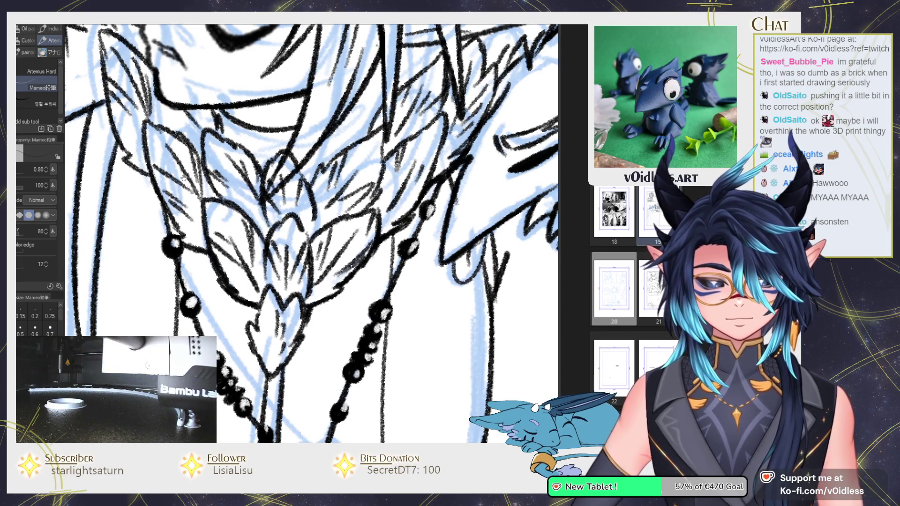
key("ctrl+minus")
key("ctrl+minus")
key("ctrl+plus")
key("ctrl+plus")
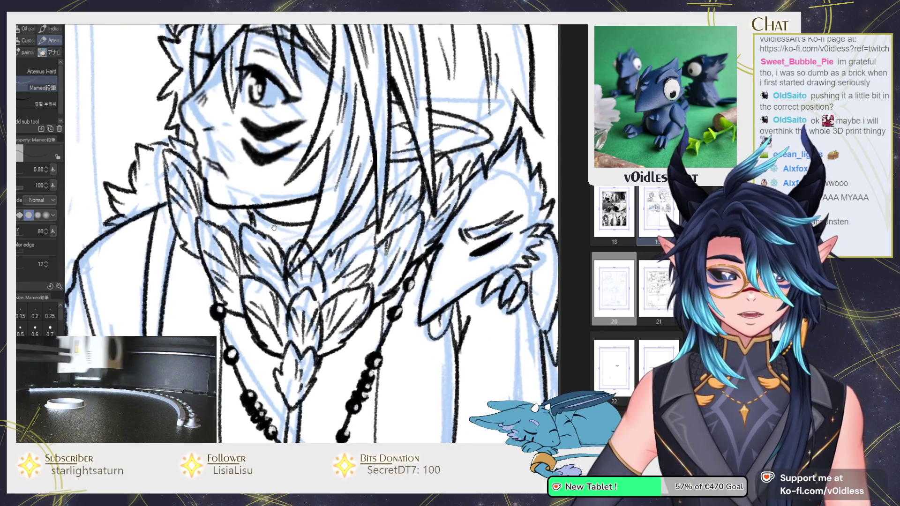
key("ctrl+plus")
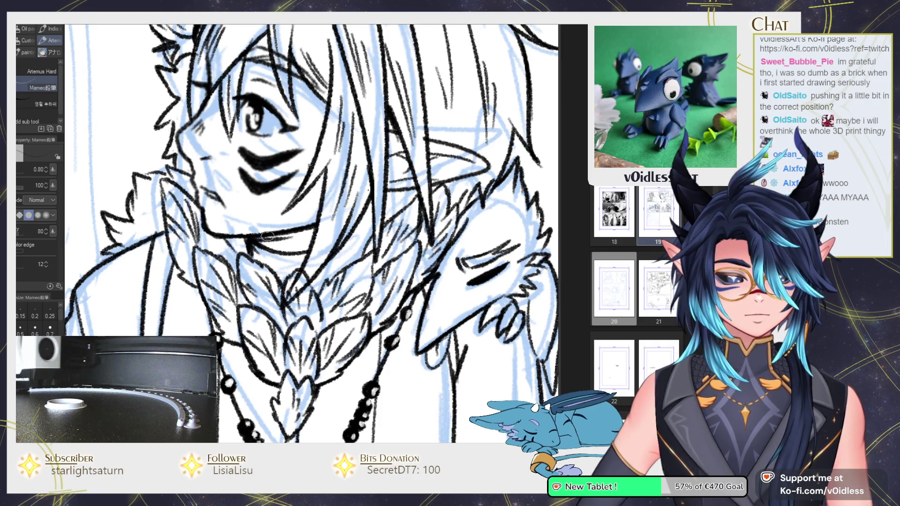
key("g")
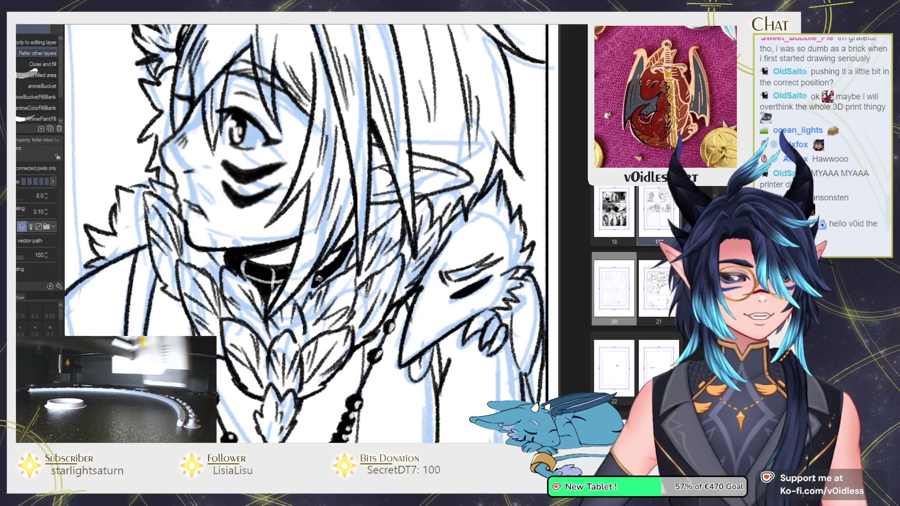
key("p")
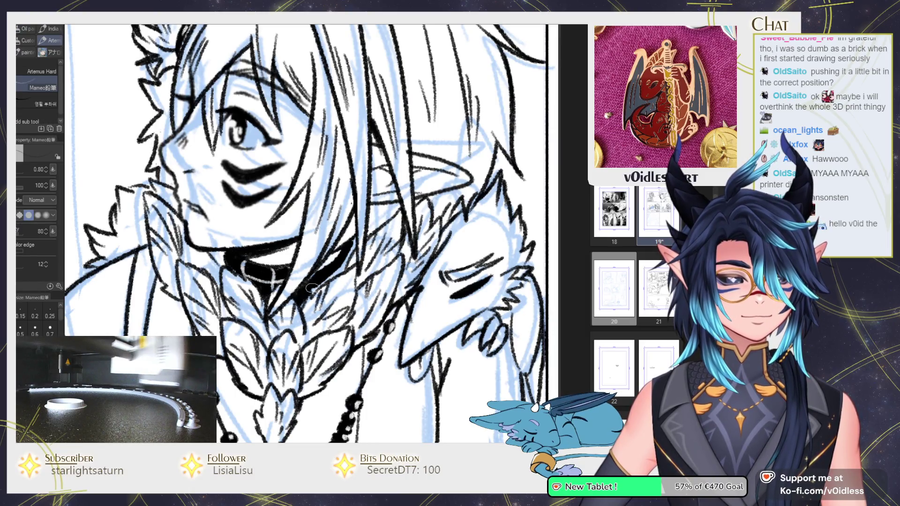
left_click_drag(315, 288, 330, 277)
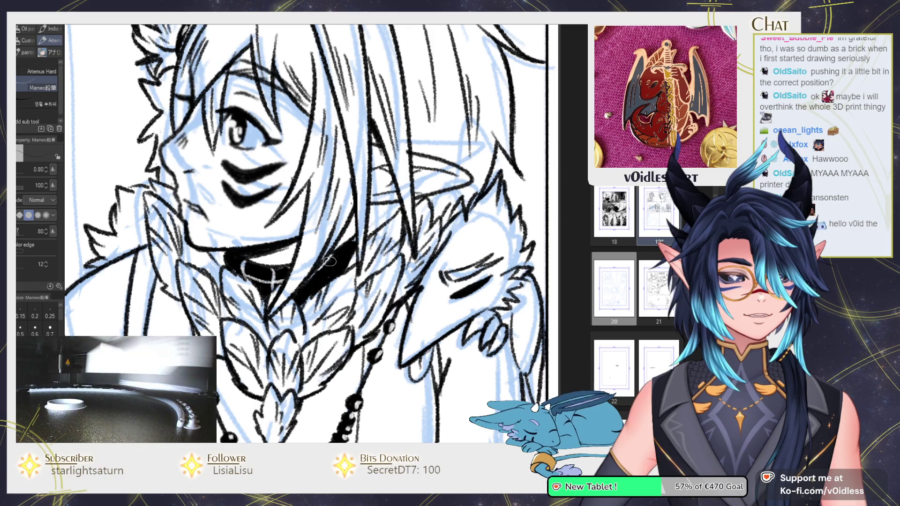
left_click_drag(353, 238, 331, 275)
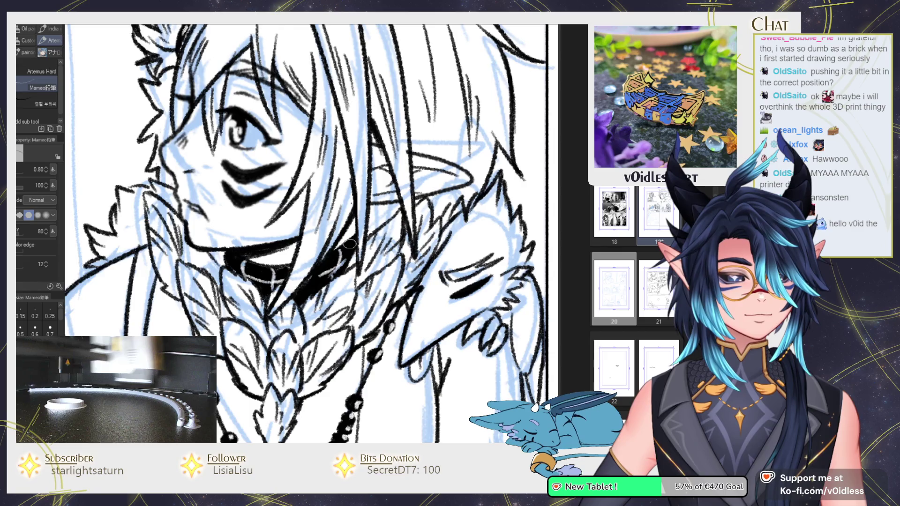
Step: Ink another hair strand above the eye, then recentre the view on the face and choker
scroll(349, 244, "down", 2)
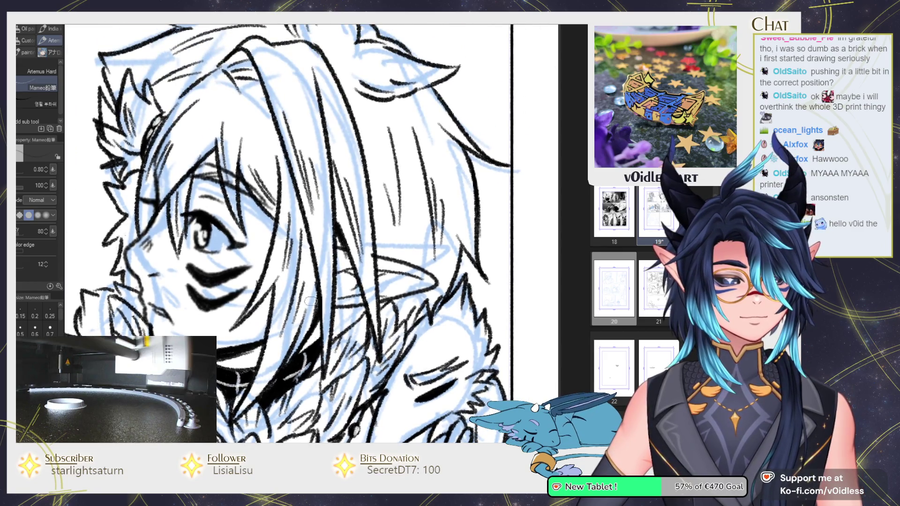
scroll(314, 291, "down", 3)
scroll(287, 238, "up", 3)
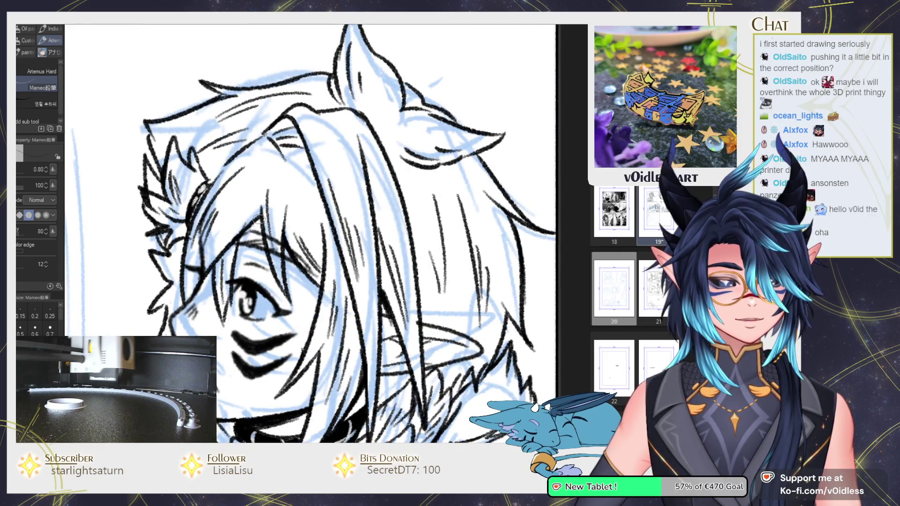
left_click_drag(263, 217, 247, 247)
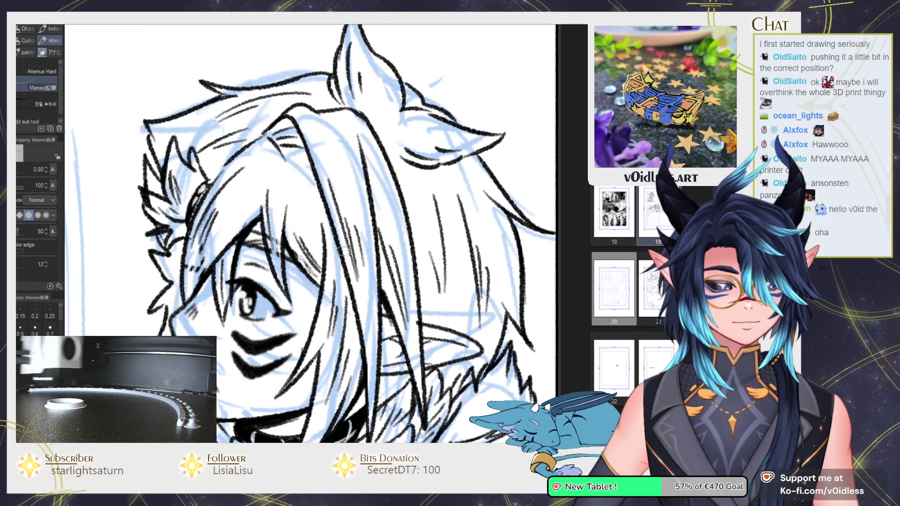
left_click_drag(240, 338, 286, 258)
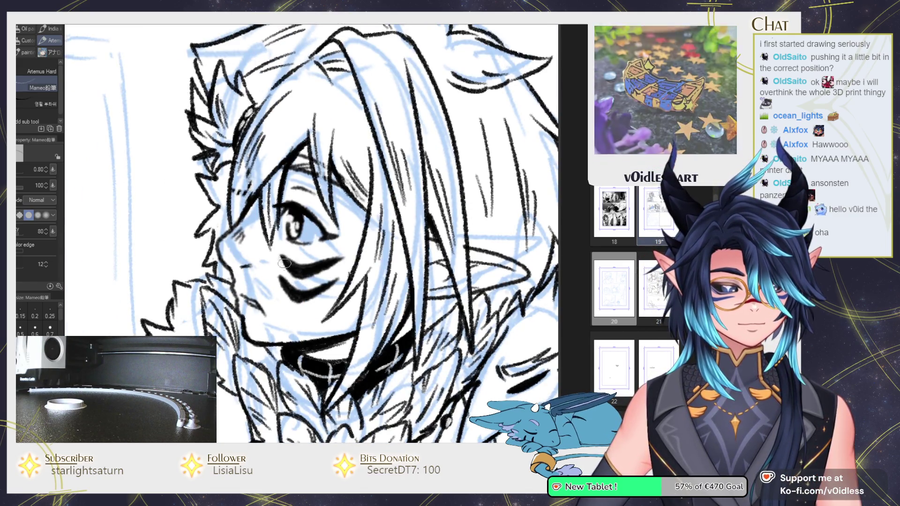
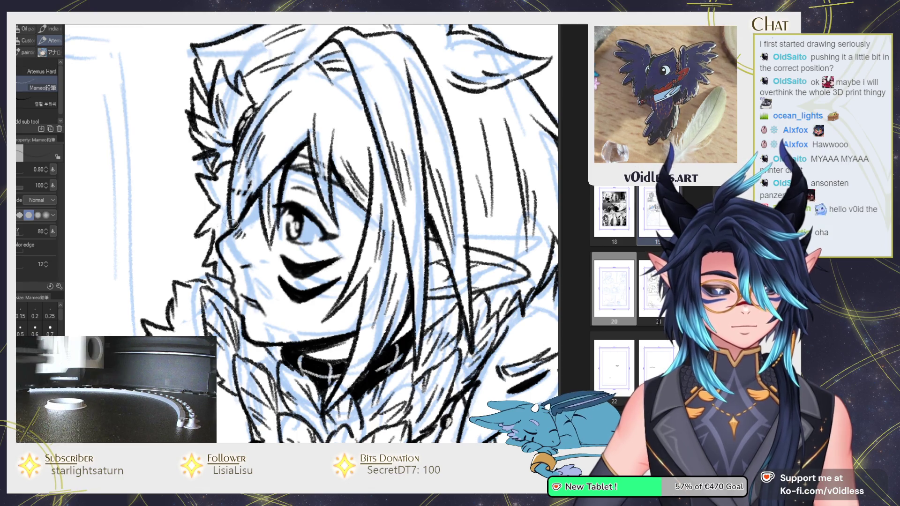
Step: Hatch dark strokes down the fur collar beside the elf's ear with the Mameo pen
scroll(219, 250, "up", 2)
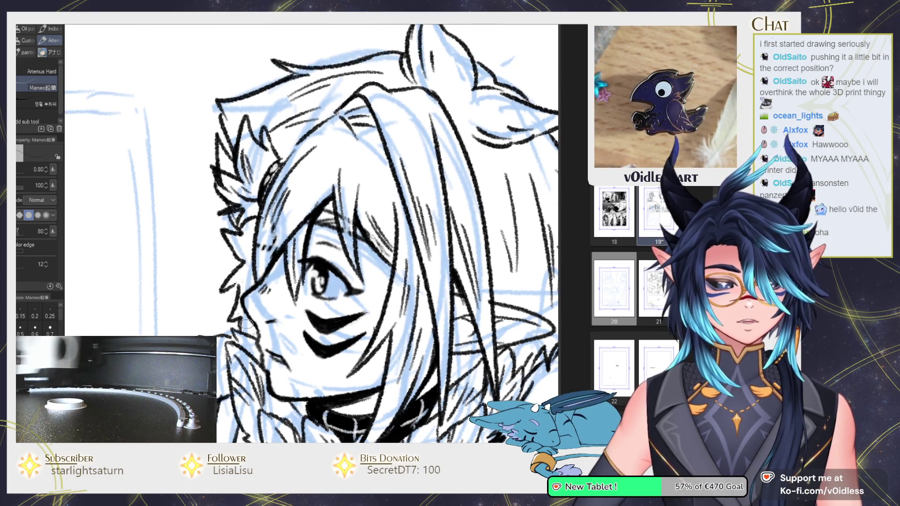
key("g")
key("p")
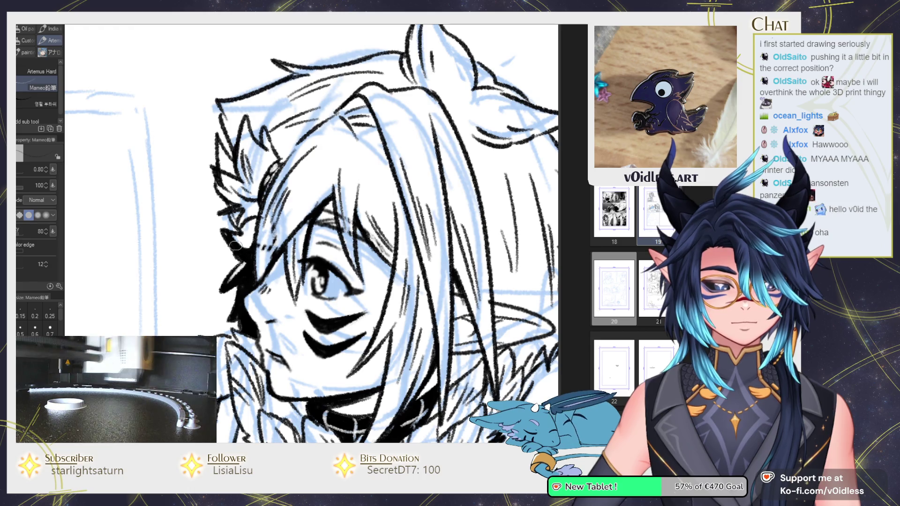
scroll(253, 250, "down", 5)
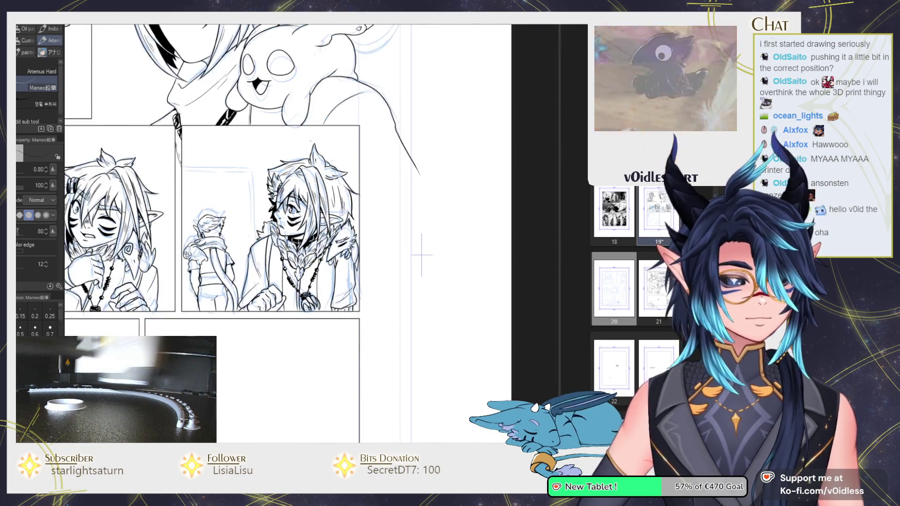
scroll(357, 280, "up", 3)
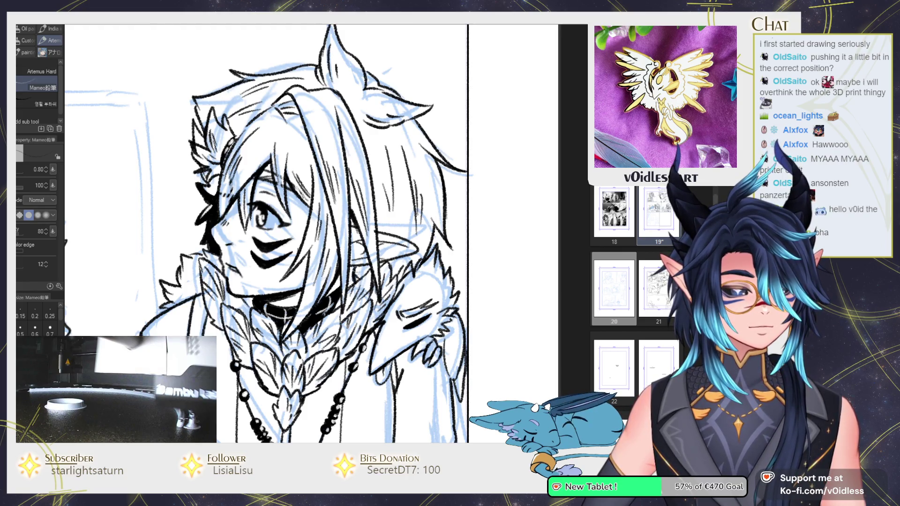
scroll(349, 286, "up", 2)
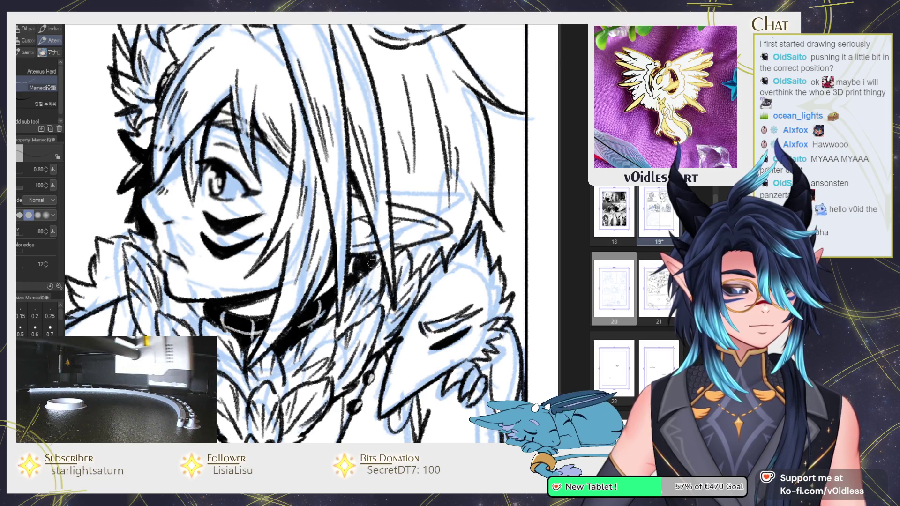
mouse_move(419, 247)
left_mouse_down()
mouse_move(405, 264)
mouse_move(413, 271)
left_mouse_up()
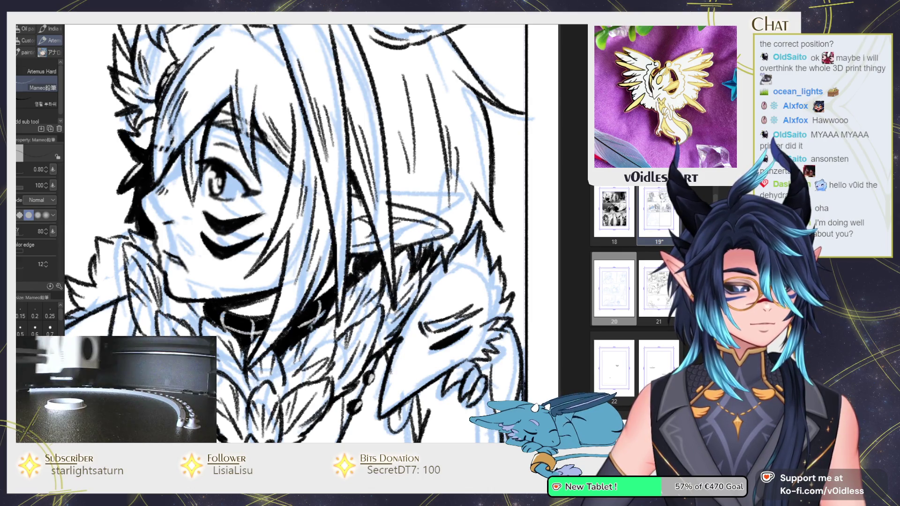
Step: Zoom in and out around the face to review the hatched collar
scroll(431, 251, "down", 3)
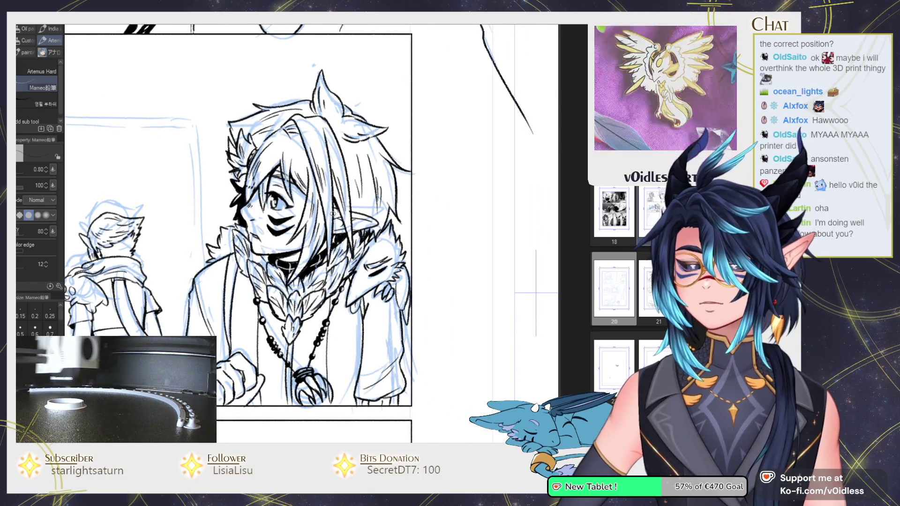
scroll(332, 213, "up", 2)
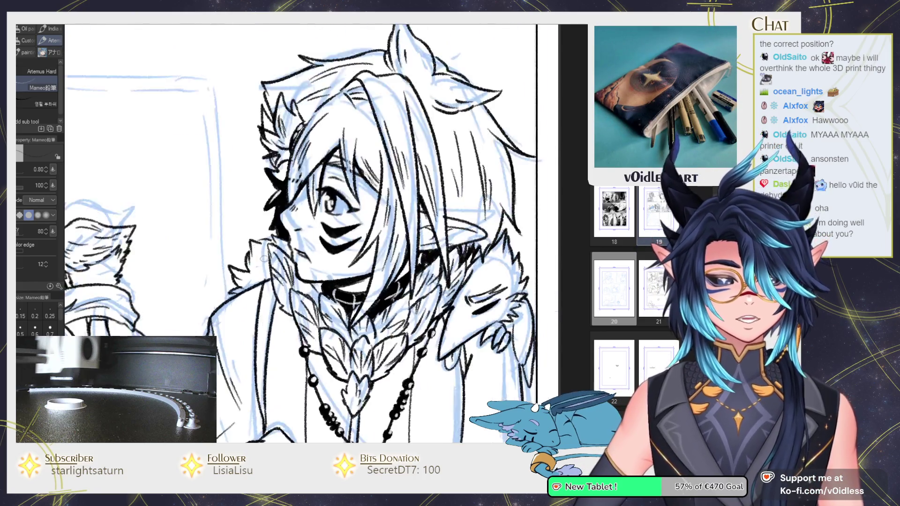
scroll(305, 248, "up", 2)
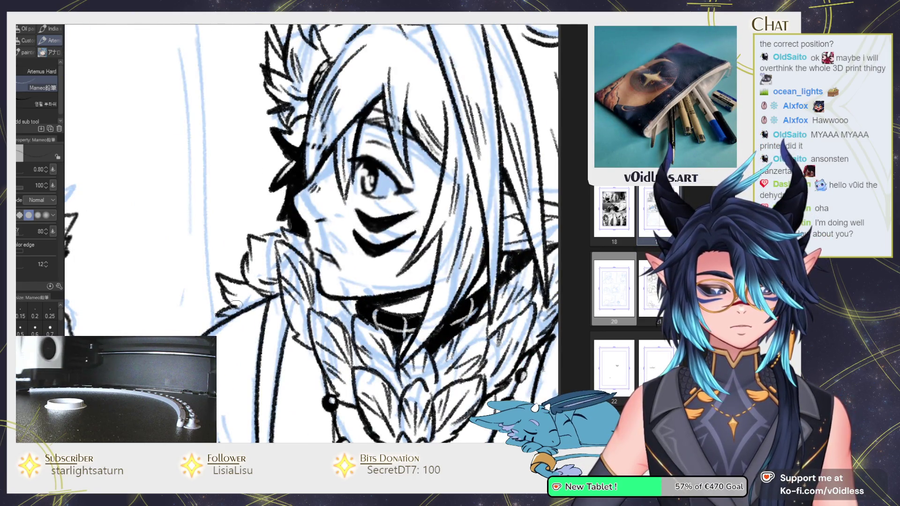
scroll(236, 305, "down", 3)
scroll(233, 308, "up", 3)
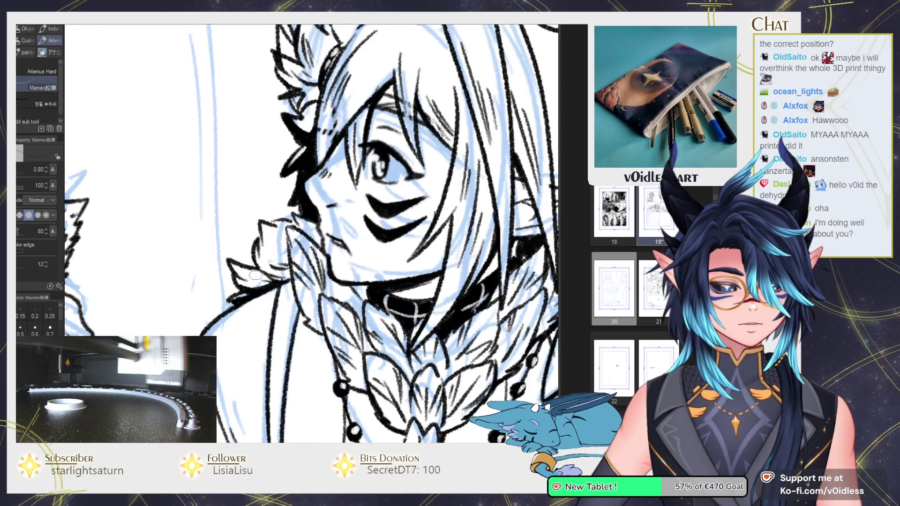
scroll(249, 284, "down", 2)
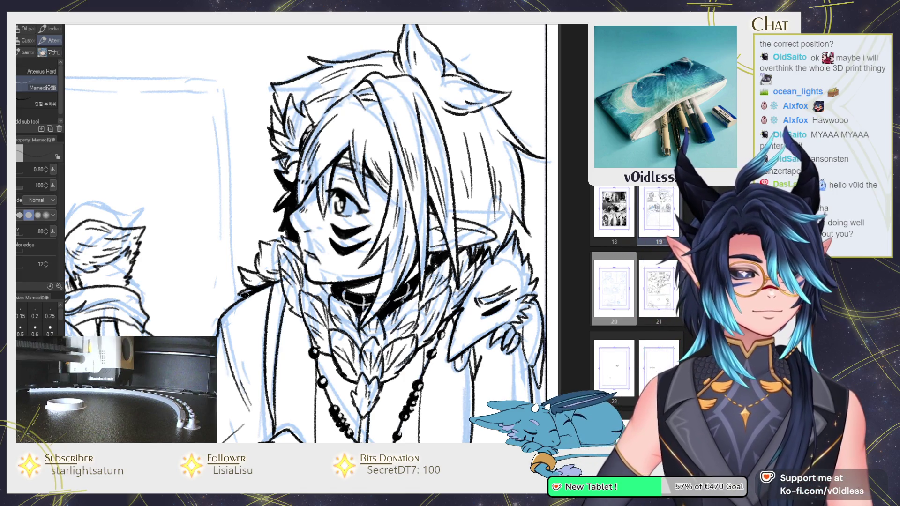
scroll(304, 248, "up", 2)
scroll(304, 249, "up", 1)
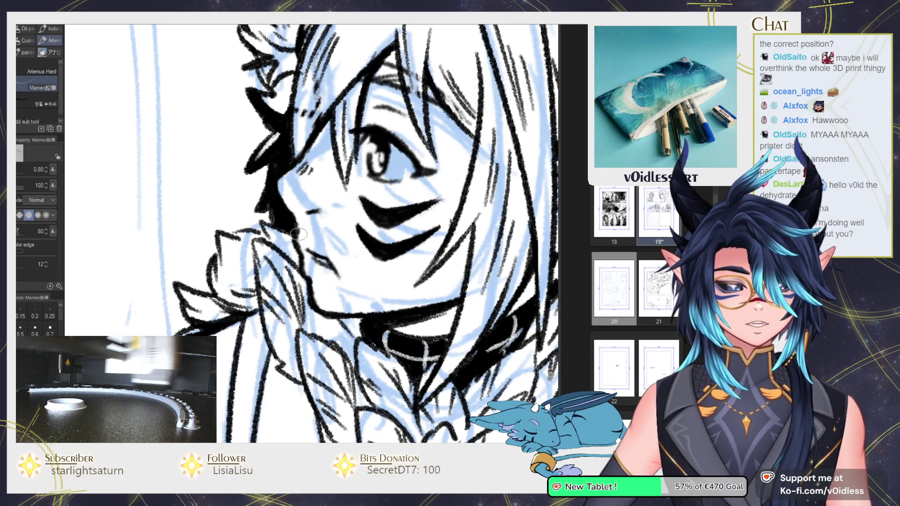
scroll(300, 232, "down", 3)
scroll(457, 253, "down", 2)
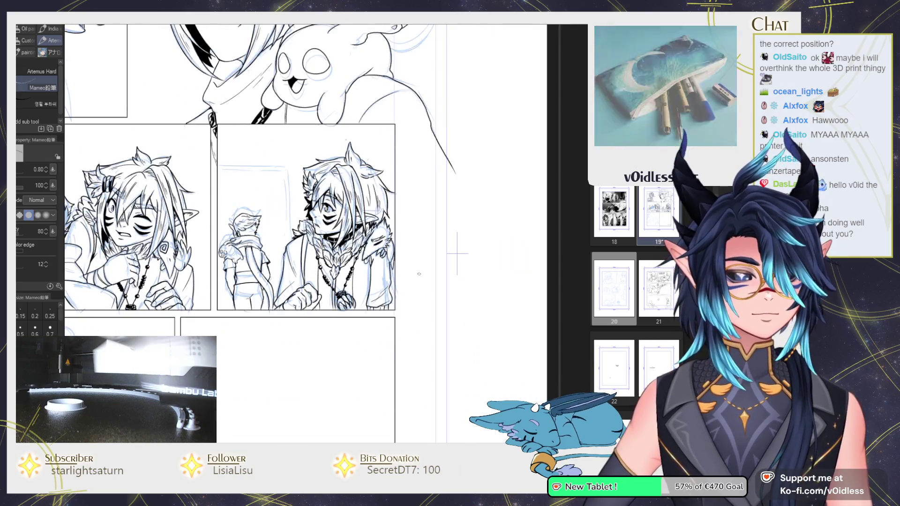
scroll(457, 253, "up", 2)
scroll(457, 253, "up", 3)
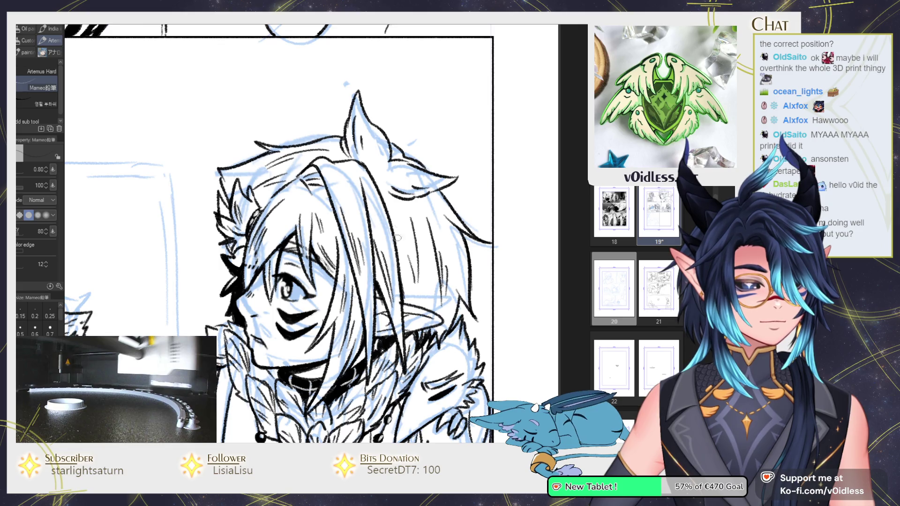
scroll(449, 164, "down", 5)
scroll(306, 273, "up", 3)
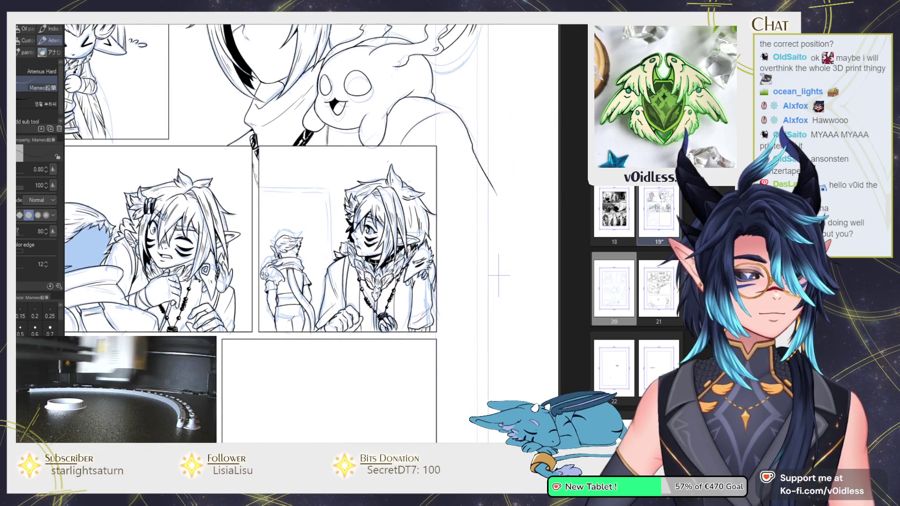
Step: Ink the door frame's top edge and a bold right-side line
left_click_drag(305, 272, 345, 298)
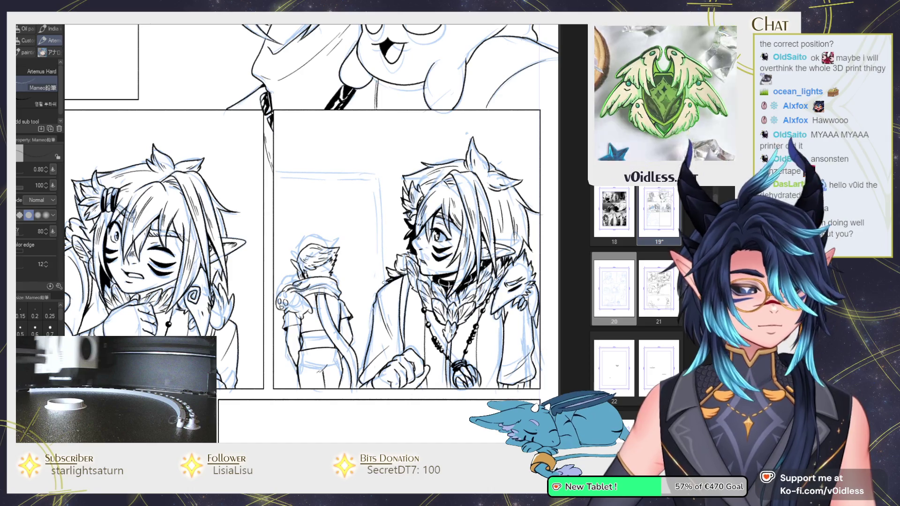
left_click_drag(274, 170, 379, 173)
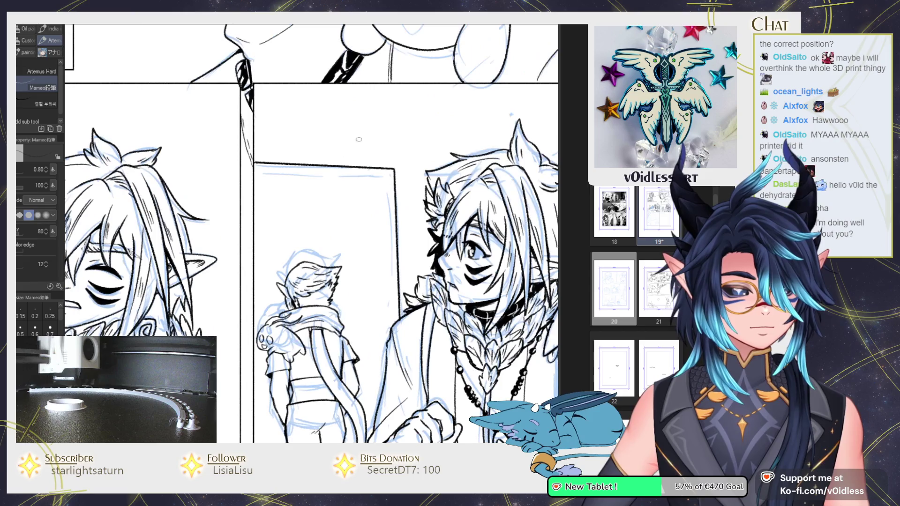
scroll(336, 185, "up", 2)
mouse_move(371, 179)
left_mouse_down()
mouse_move(386, 177)
mouse_move(389, 328)
left_mouse_up()
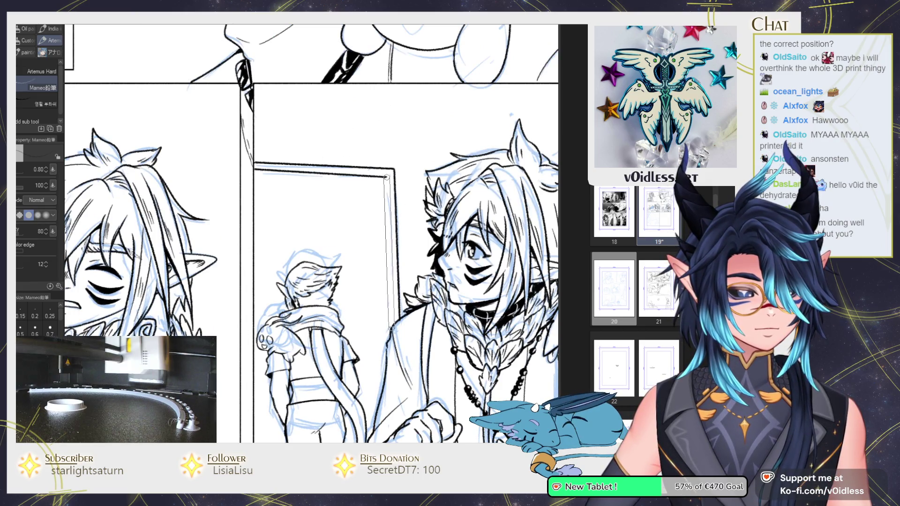
left_click_drag(386, 177, 390, 328)
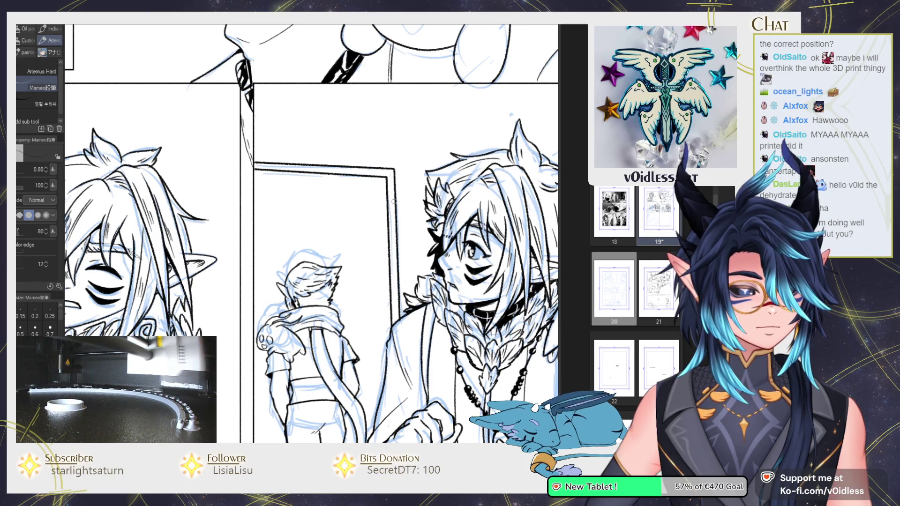
mouse_move(391, 253)
left_mouse_down()
mouse_move(393, 296)
mouse_move(261, 175)
left_mouse_up()
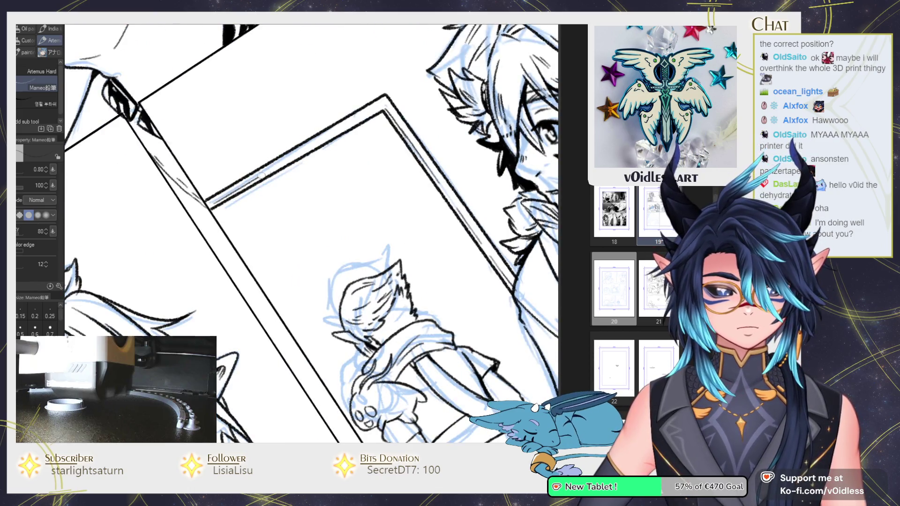
Step: Ink and thicken the door frame's inner edges into a solid black border
mouse_move(212, 208)
left_mouse_down()
mouse_move(382, 117)
mouse_move(511, 306)
left_mouse_up()
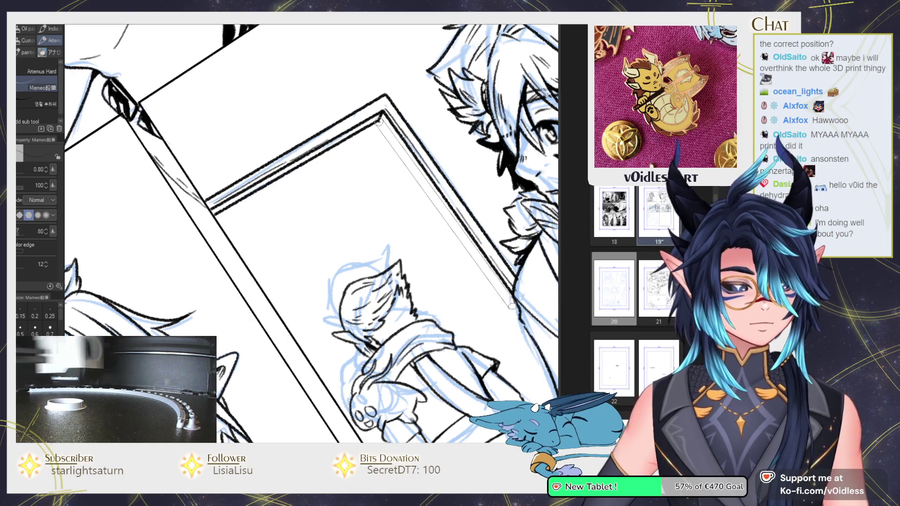
key("g")
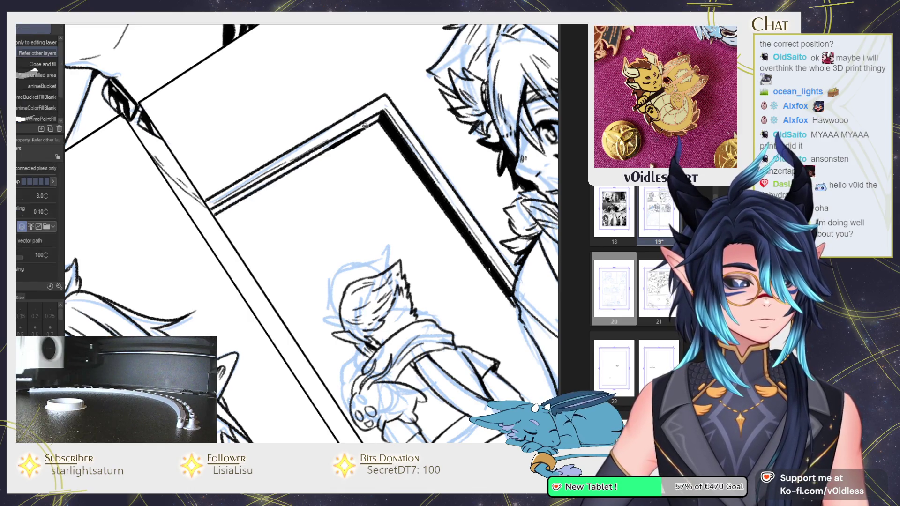
key("p")
mouse_move(209, 212)
left_mouse_down()
mouse_move(305, 159)
mouse_move(504, 239)
mouse_move(379, 290)
left_mouse_up()
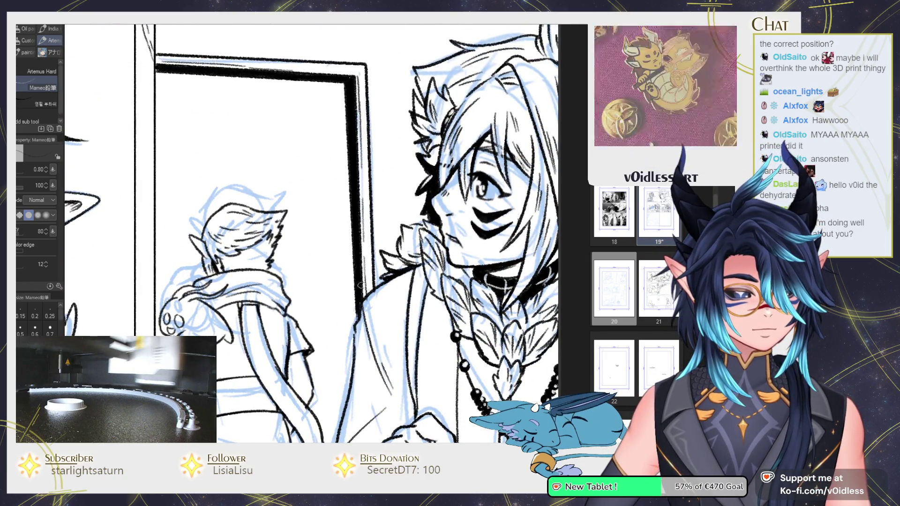
Step: Draw curls at the hair's right edge, undoing and redrawing them
scroll(357, 311, "down", 3)
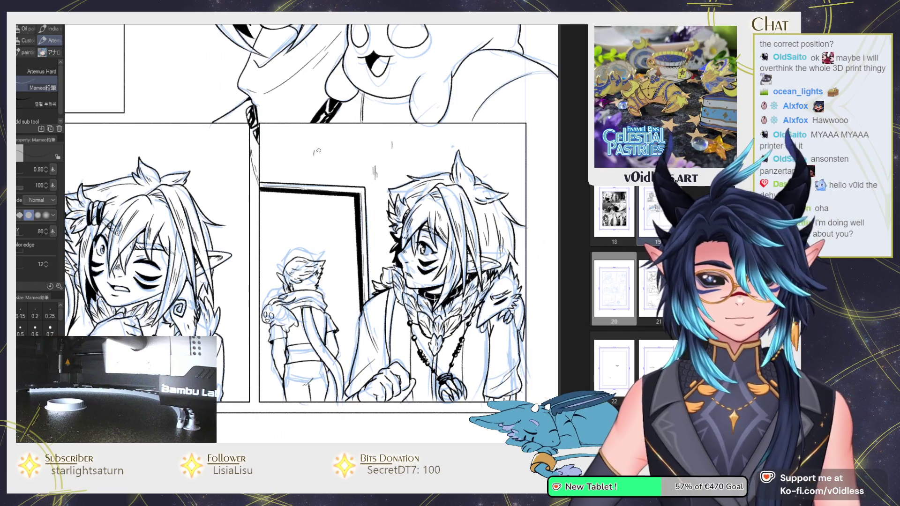
scroll(431, 141, "right", 2)
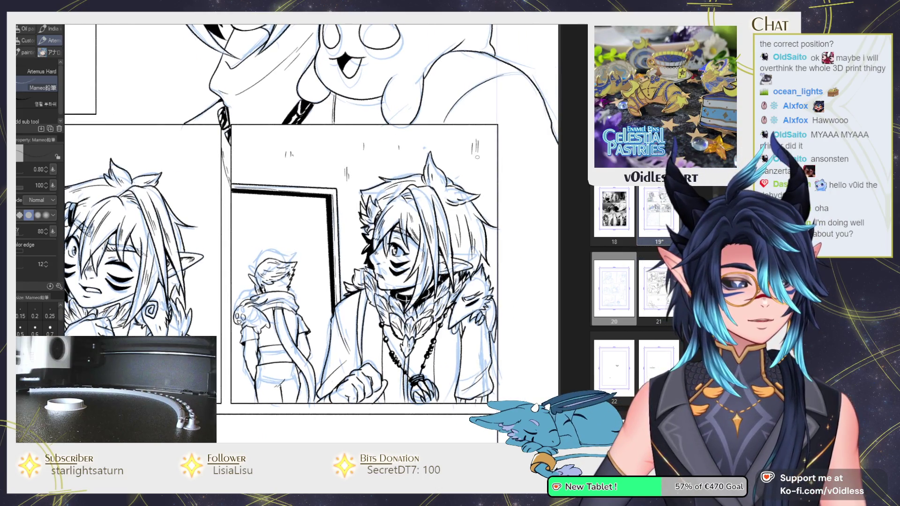
scroll(449, 238, "up", 3)
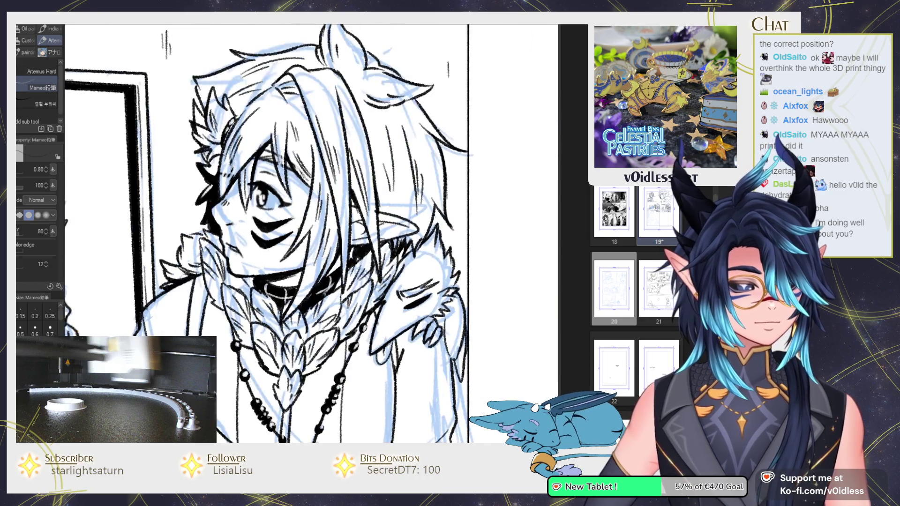
left_click_drag(462, 219, 462, 210)
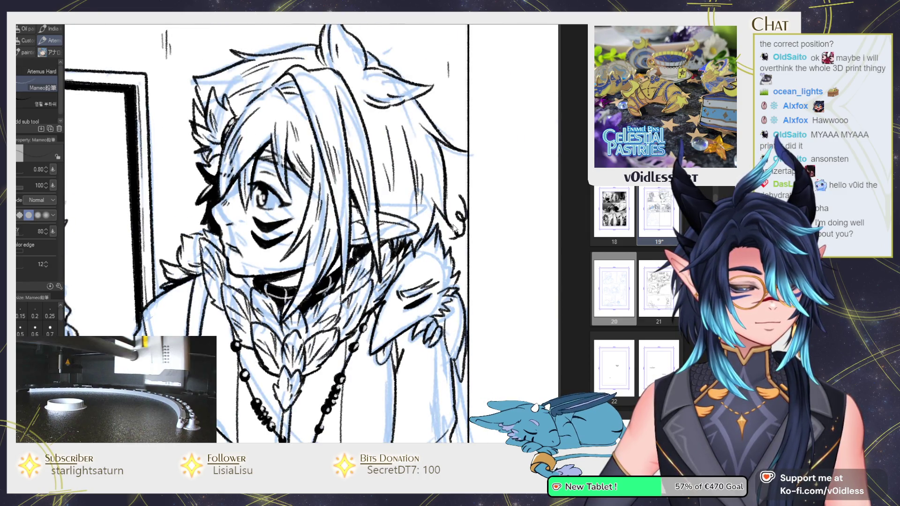
scroll(461, 206, "down", 5)
mouse_move(471, 172)
left_mouse_down()
mouse_move(461, 204)
mouse_move(479, 192)
left_mouse_up()
scroll(462, 214, "up", 5)
scroll(463, 221, "up", 2)
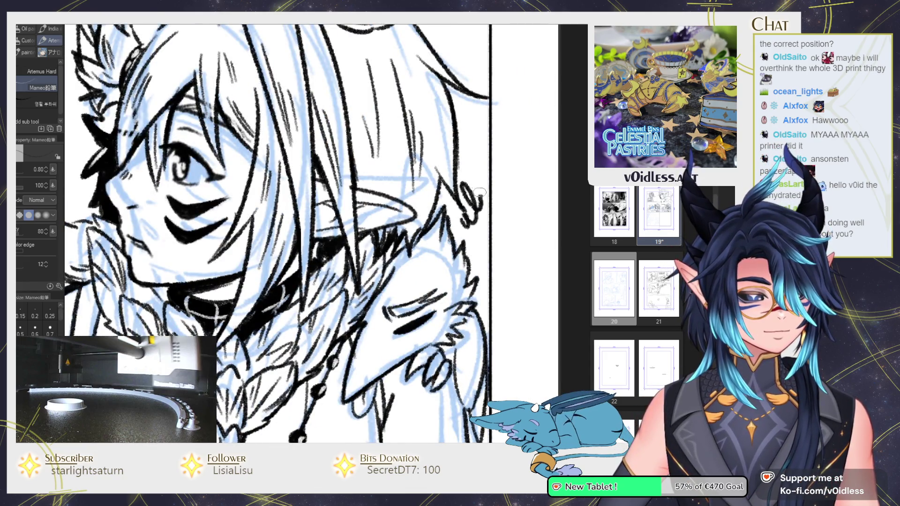
key("ctrl+z")
left_click_drag(461, 223, 478, 140)
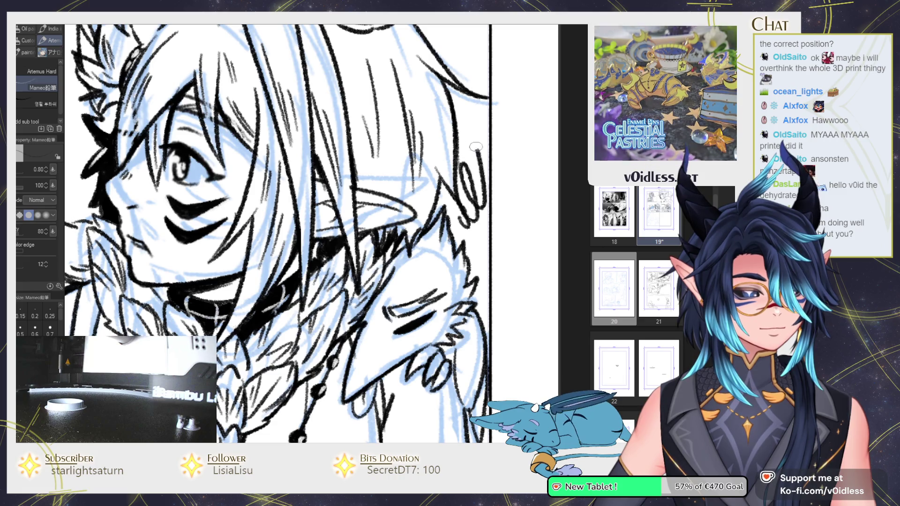
Step: Lasso-select the new curls at the hair edge, then clear the selection
scroll(489, 172, "down", 2)
scroll(489, 172, "down", 2)
scroll(527, 277, "up", 1)
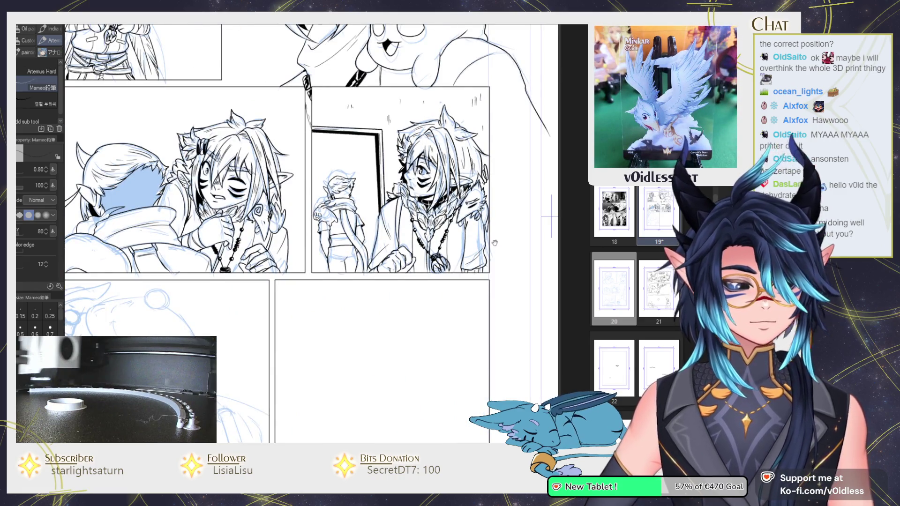
scroll(527, 277, "up", 2)
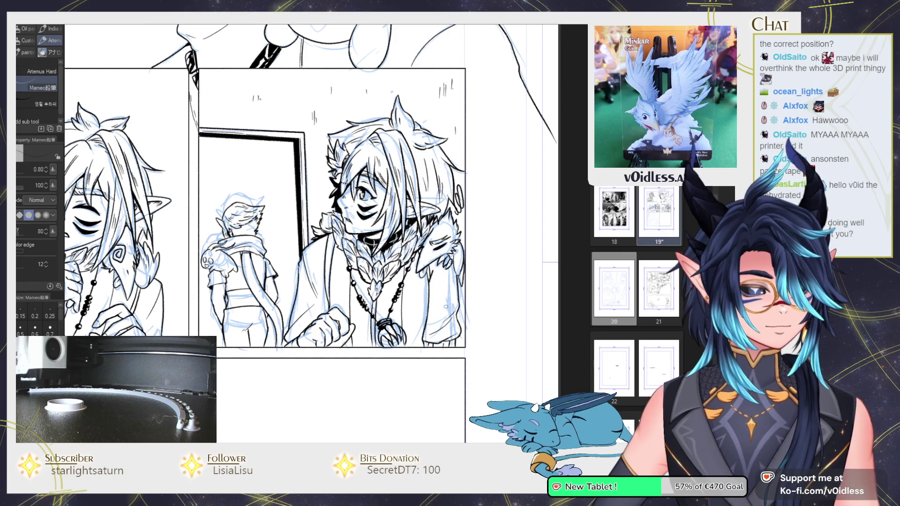
key("m")
left_click_drag(457, 212, 445, 214)
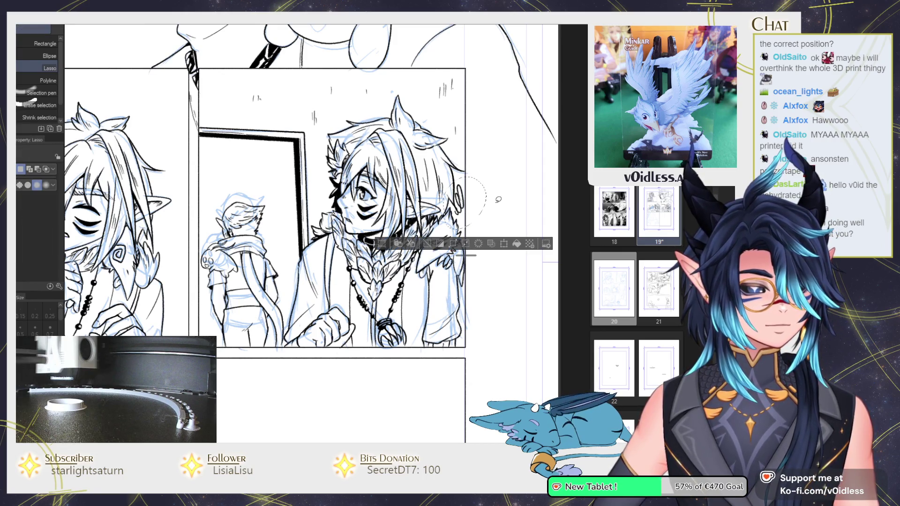
key("ctrl+d")
key("p")
scroll(394, 311, "down", 2)
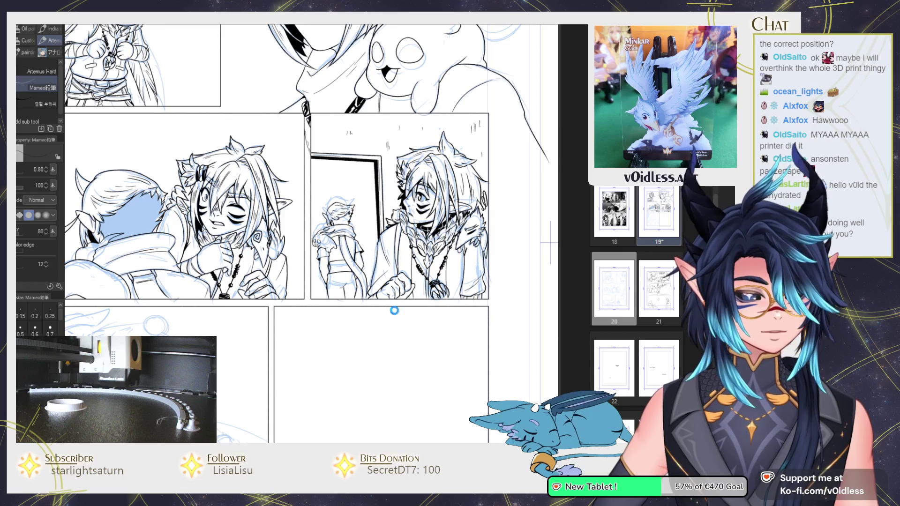
Step: Ink the first curves of the teapot lid's oval outline
scroll(394, 311, "down", 2)
scroll(394, 311, "up", 1)
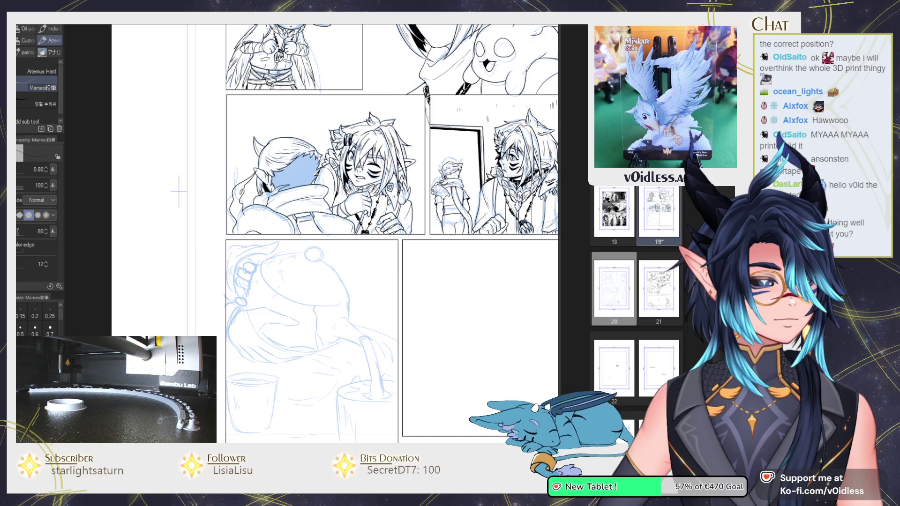
scroll(429, 285, "up", 3)
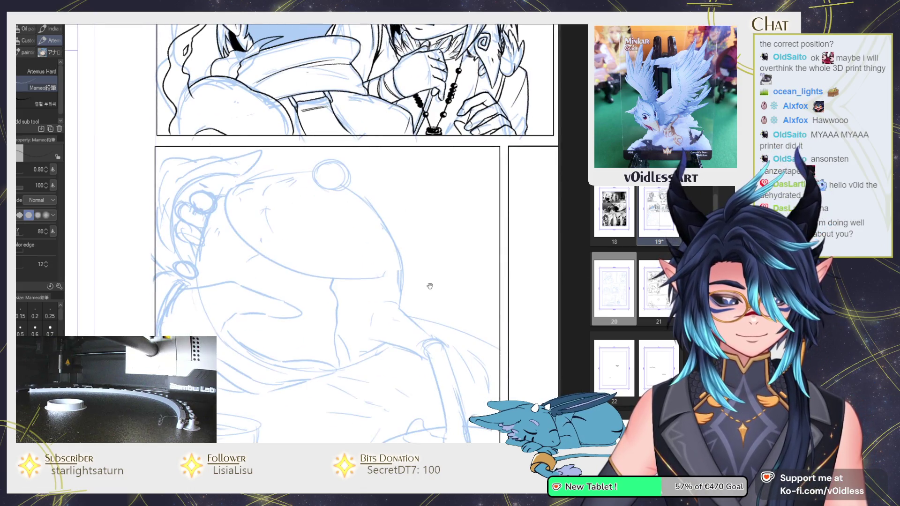
scroll(430, 286, "up", 1)
scroll(314, 319, "up", 2)
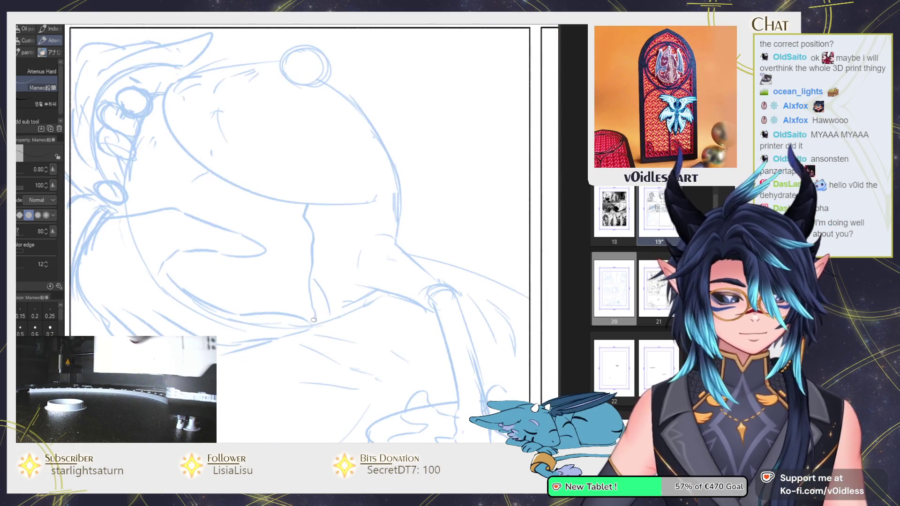
left_click_drag(310, 326, 372, 301)
left_click_drag(283, 360, 411, 277)
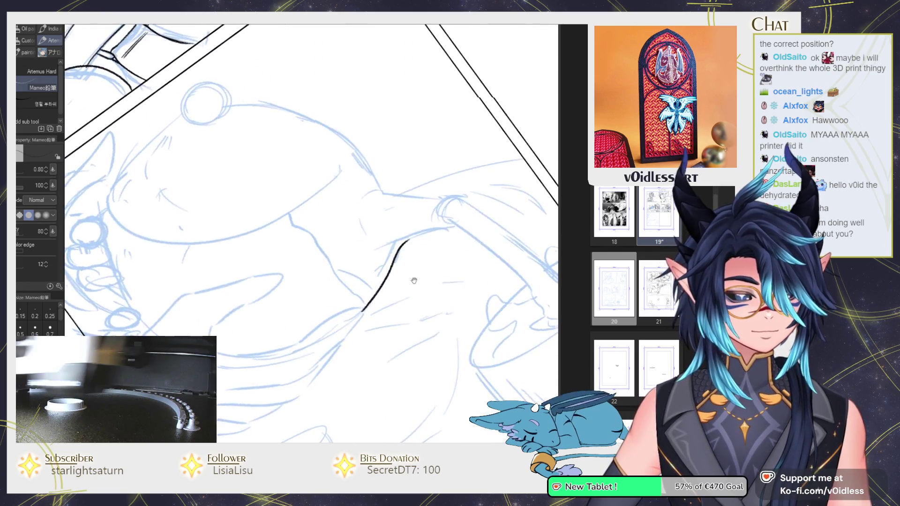
scroll(317, 253, "up", 2)
left_click_drag(312, 235, 316, 295)
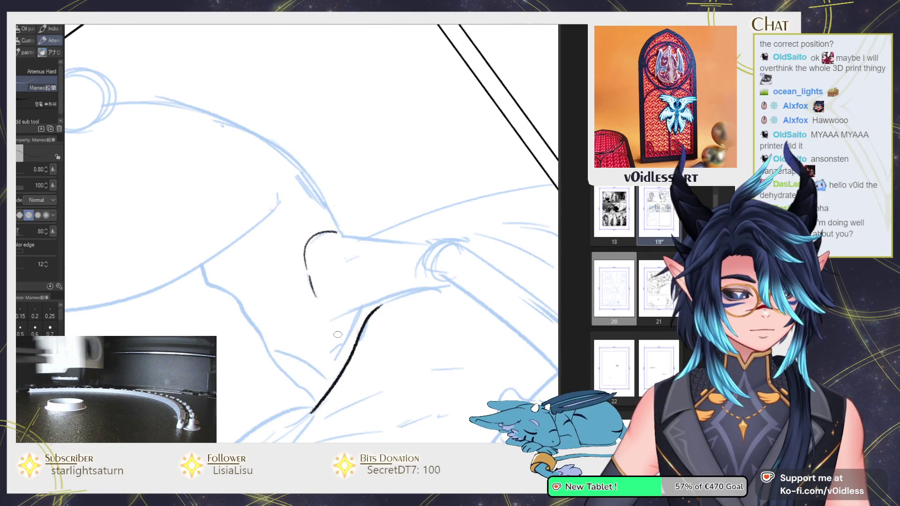
left_click_drag(344, 337, 414, 295)
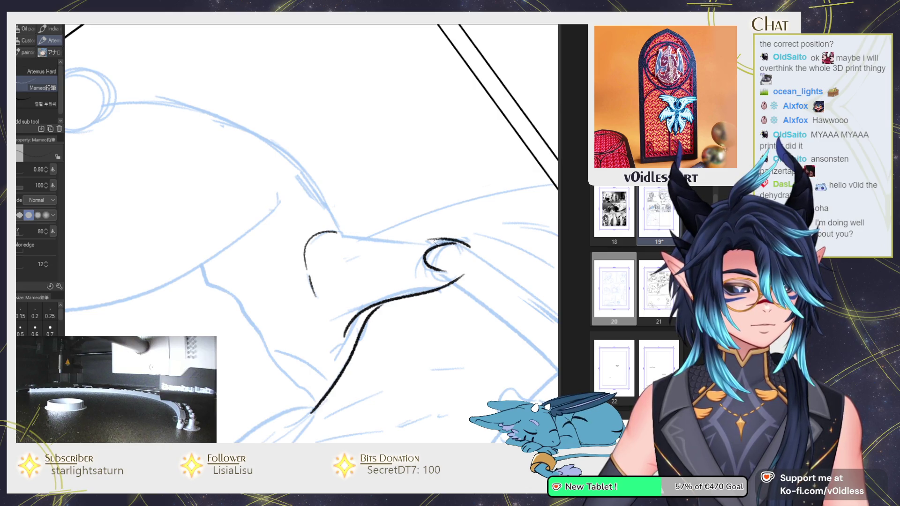
Step: Redraw short strokes and the lid's curved outline, undoing misplaced ones
left_click_drag(434, 240, 385, 237)
key("ctrl+z")
key("ctrl+z")
left_click_drag(306, 246, 317, 231)
mouse_move(299, 270)
left_mouse_down()
mouse_move(301, 284)
mouse_move(361, 235)
mouse_move(316, 320)
mouse_move(276, 237)
mouse_move(309, 243)
mouse_move(281, 246)
left_mouse_up()
left_click_drag(294, 348, 234, 223)
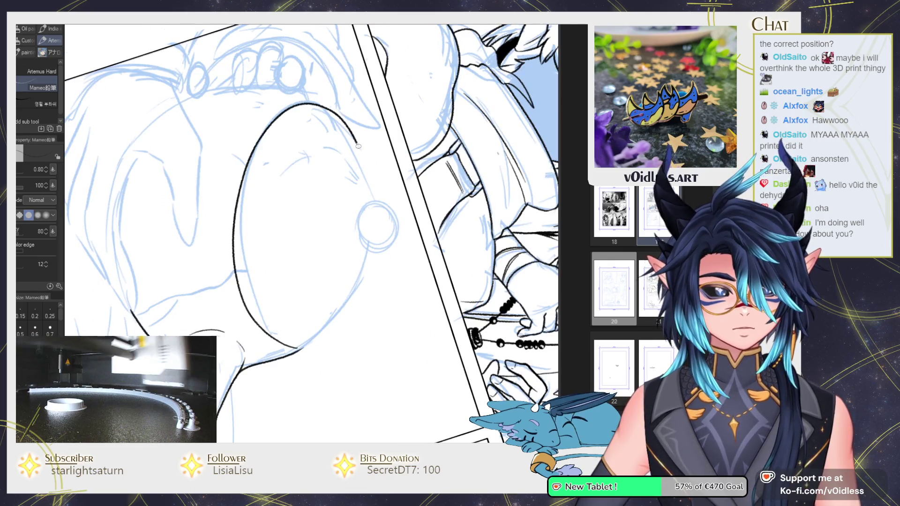
key("ctrl+z")
key("ctrl+z")
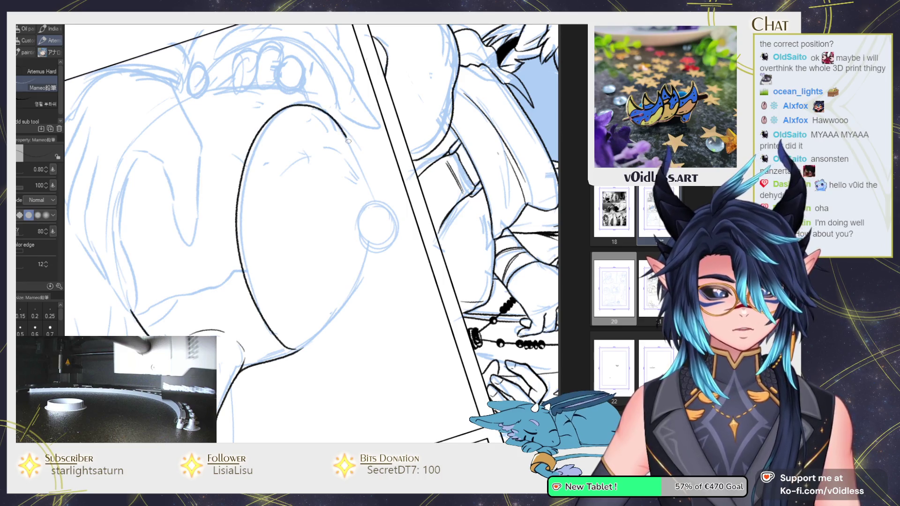
left_click_drag(348, 141, 363, 190)
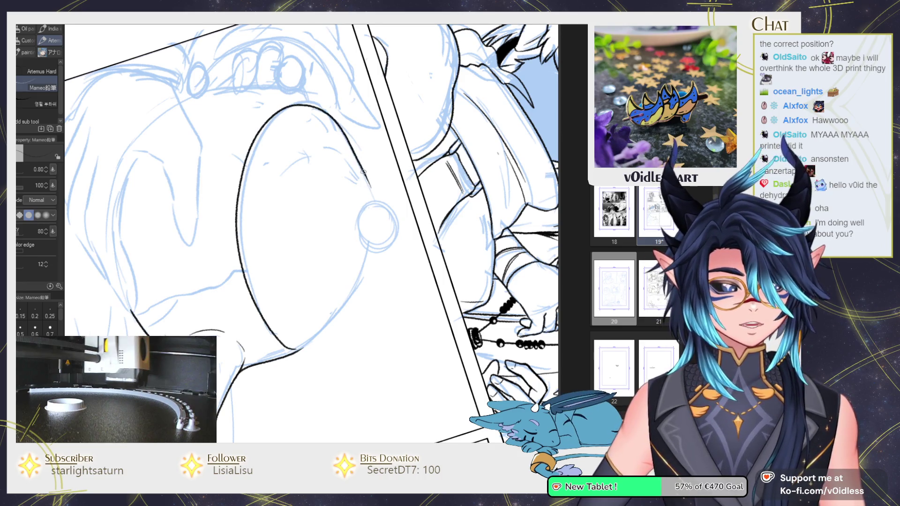
Step: Pan out to check the teapot panel and bring the lid knob into view
scroll(379, 194, "down", 3)
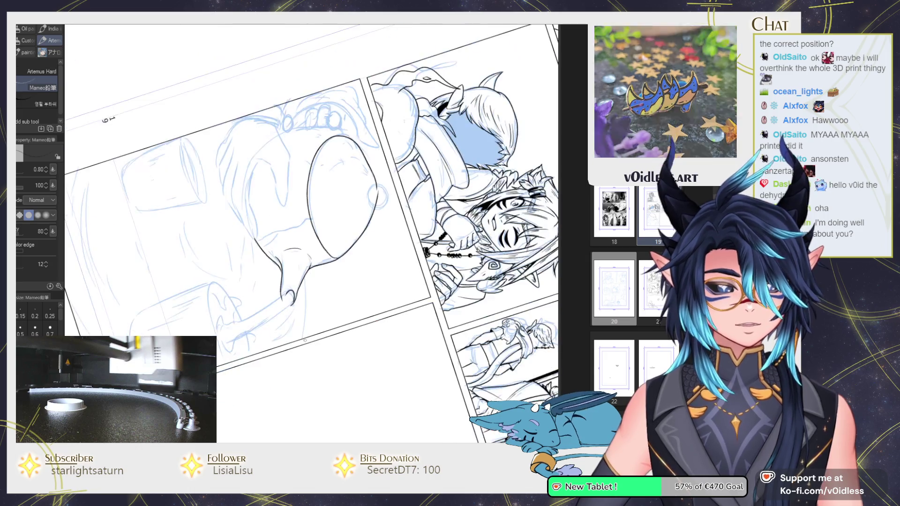
left_click_drag(281, 141, 281, 262)
scroll(204, 248, "up", 3)
left_click_drag(205, 248, 252, 332)
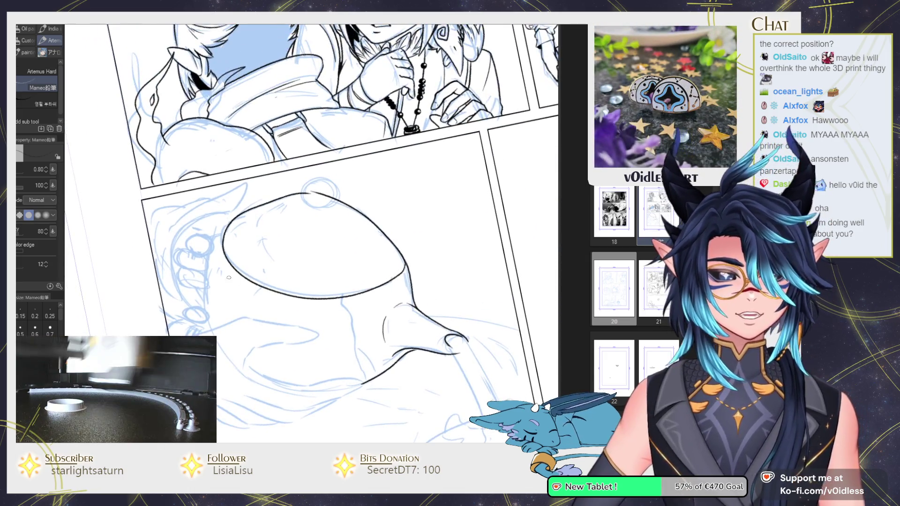
key("j")
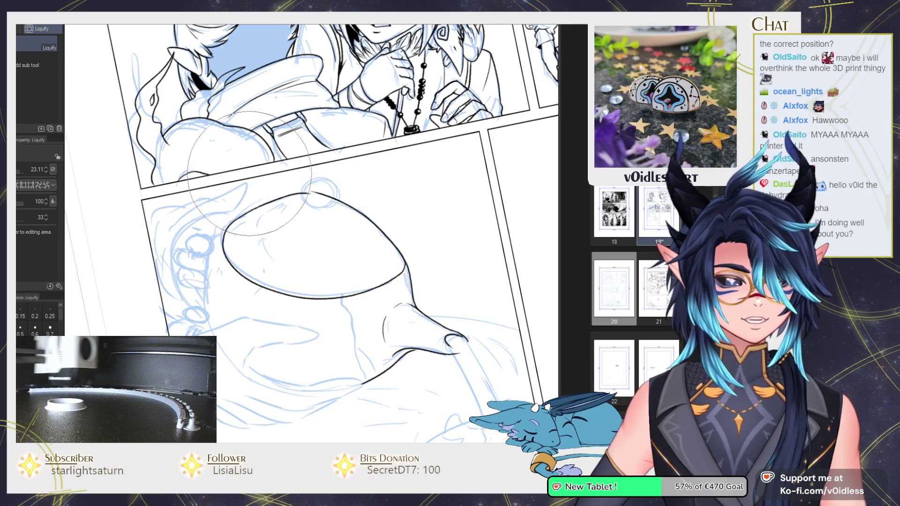
Step: Try inking the lid's upper outline and the knob circle, undoing the rough attempts
key("p")
scroll(269, 293, "up", 3)
scroll(268, 294, "up", 2)
mouse_move(180, 332)
left_mouse_down()
mouse_move(281, 221)
mouse_move(377, 162)
left_mouse_up()
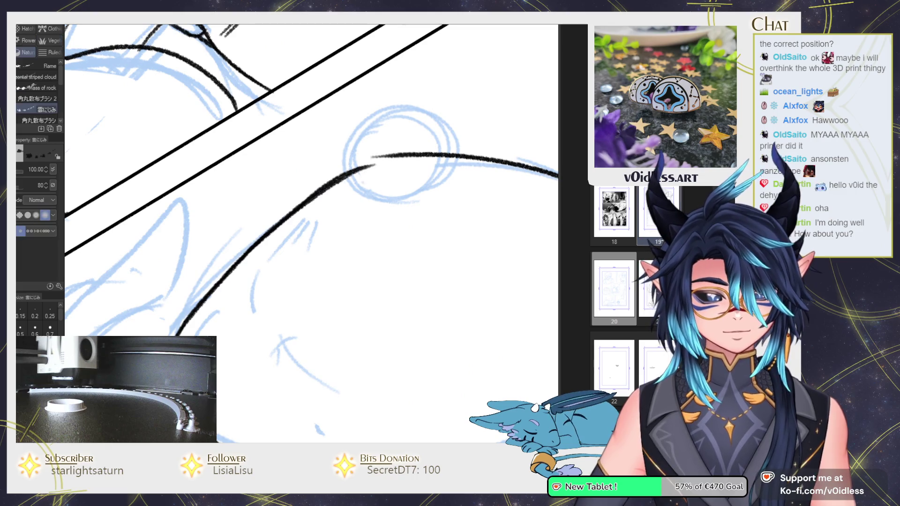
left_click_drag(300, 214, 399, 158)
key("ctrl+z")
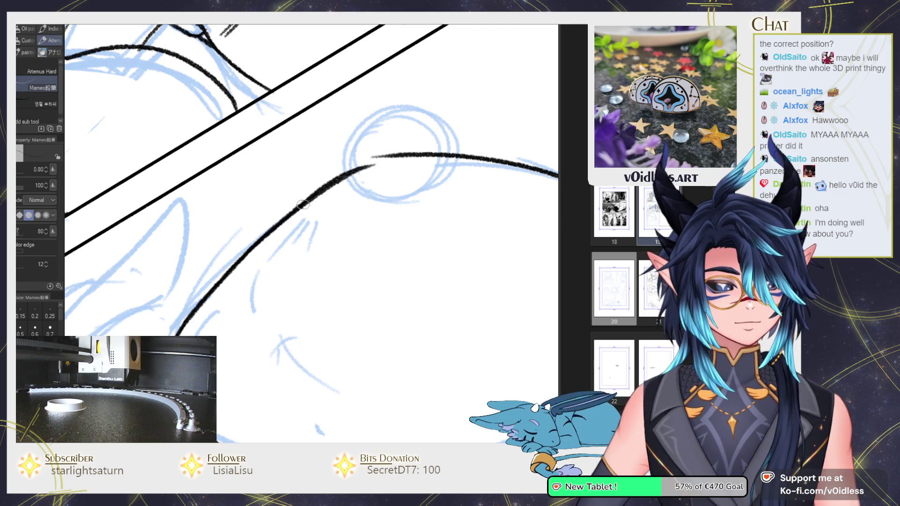
key("ctrl+z")
left_click_drag(312, 184, 193, 252)
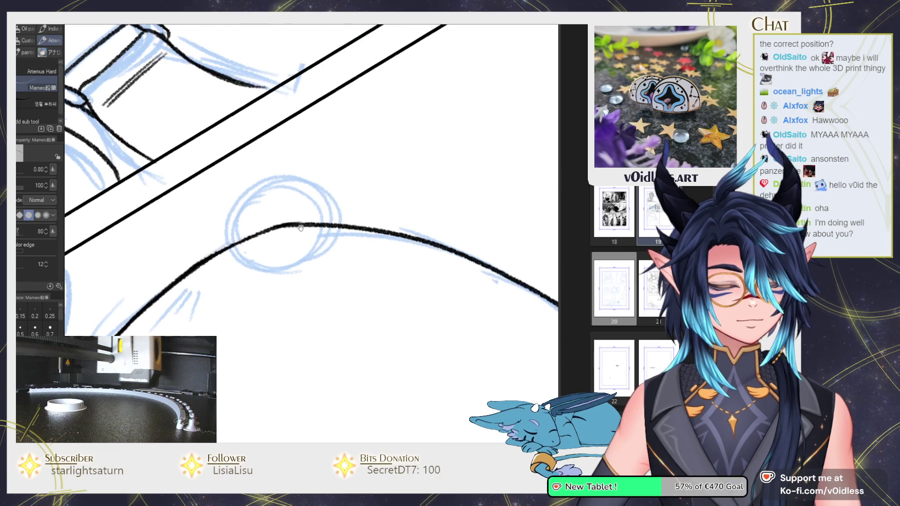
left_click_drag(290, 178, 293, 179)
key("ctrl+z")
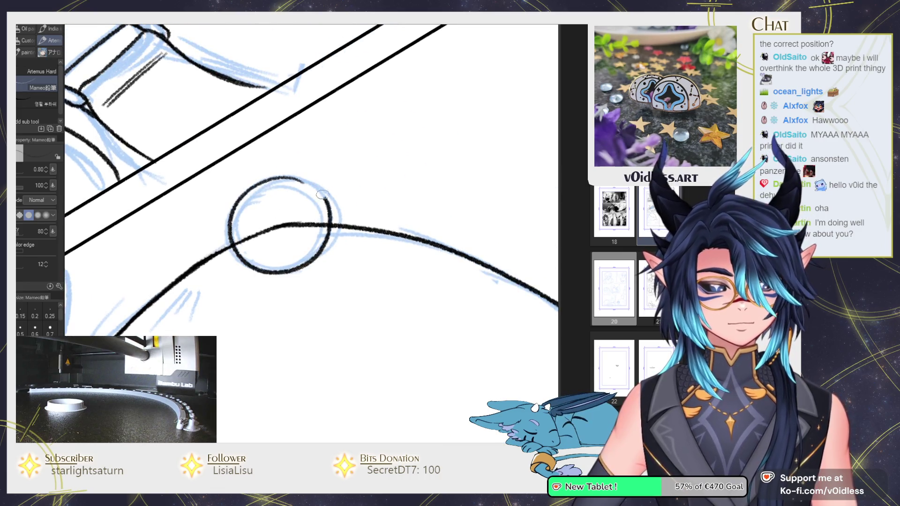
Step: Erase the lid line crossing inside the knob
key("e")
left_click_drag(274, 228, 254, 242)
mouse_move(312, 226)
left_mouse_down()
mouse_move(325, 228)
mouse_move(337, 260)
left_mouse_up()
Step: Rotate the canvas and ink arcs along the knob's left side and inside it
key("p")
key("asciicircum")
key("asciicircum")
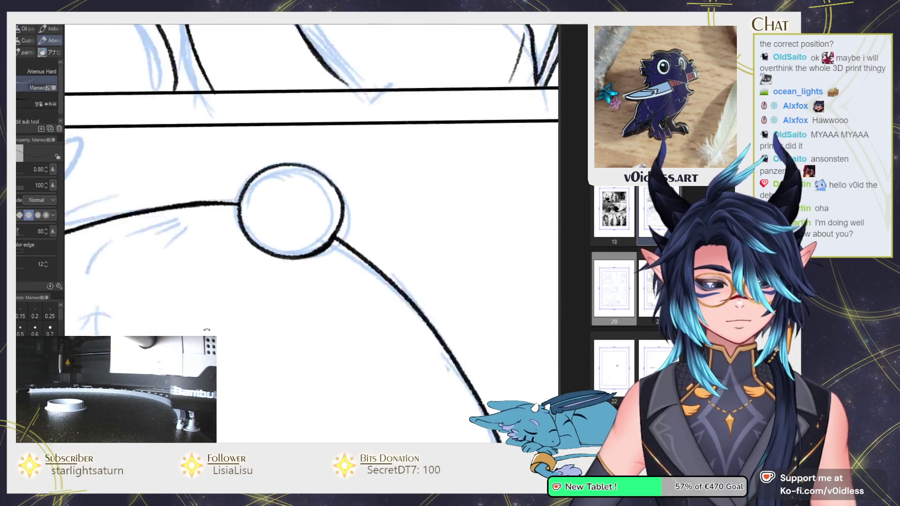
key("asciicircum")
key("asciicircum")
key("asciicircum")
left_click_drag(275, 217, 267, 281)
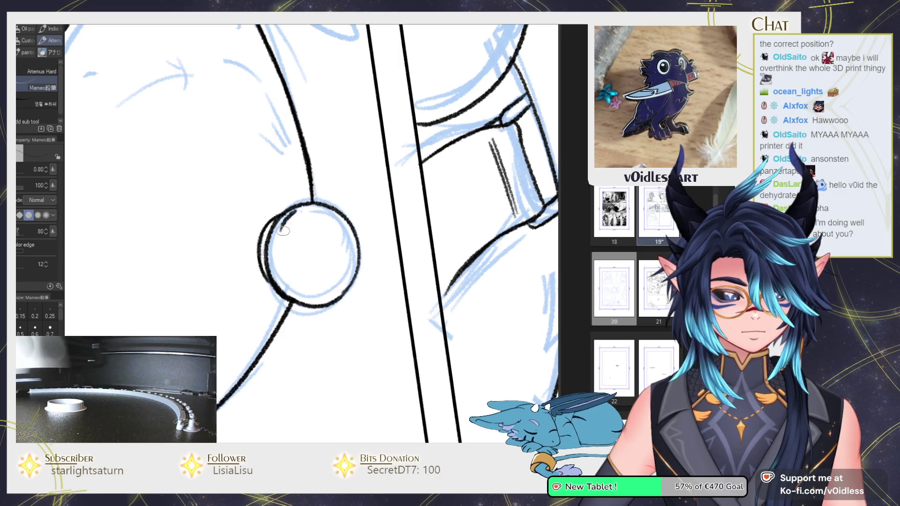
left_click_drag(297, 219, 318, 208)
key("ctrl+z")
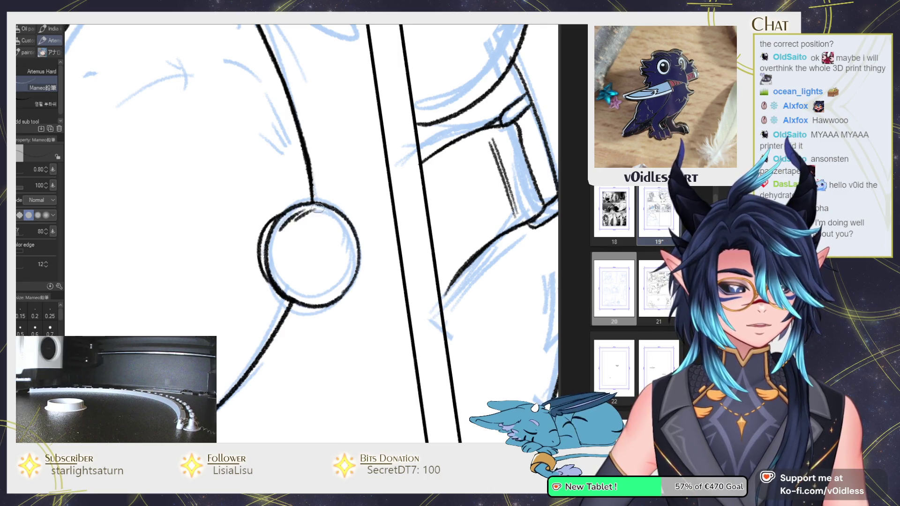
Step: Add short hatch strokes along the lid's upper edge beside the knob
key("minus")
key("minus")
key("minus")
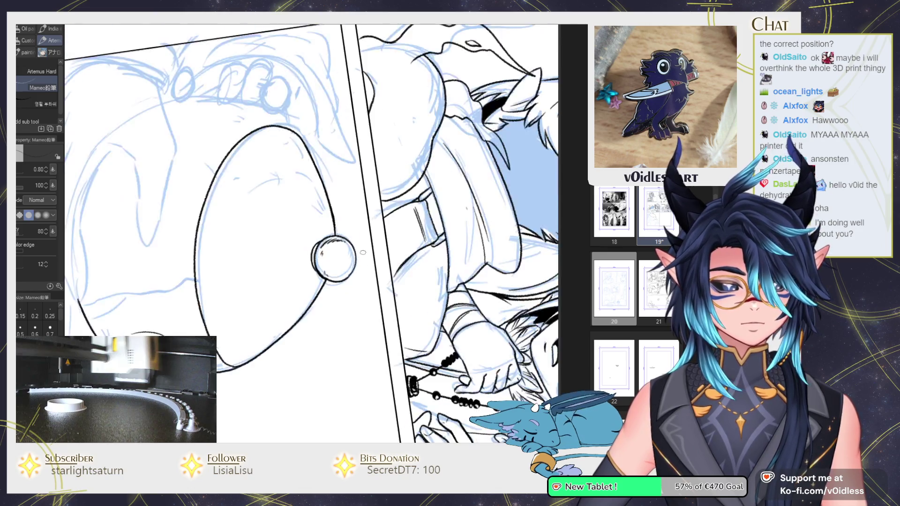
key("plus")
key("plus")
key("plus")
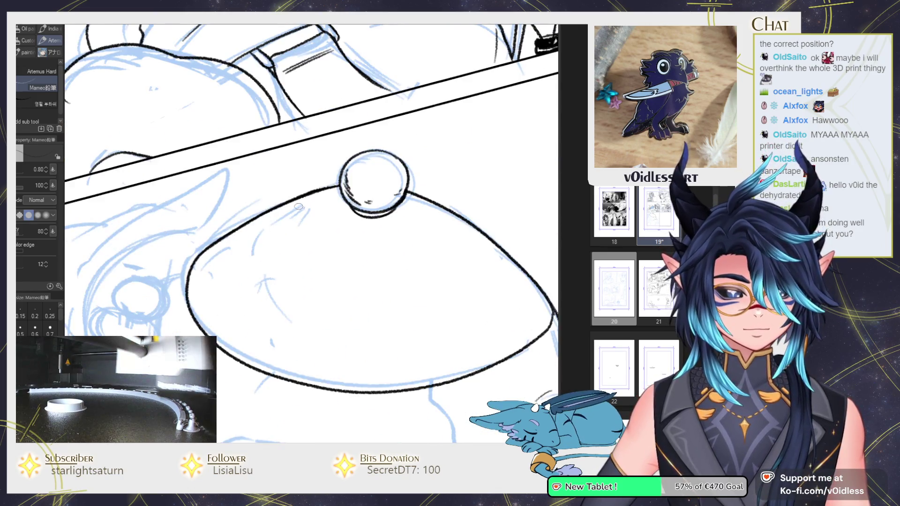
left_click_drag(304, 205, 288, 225)
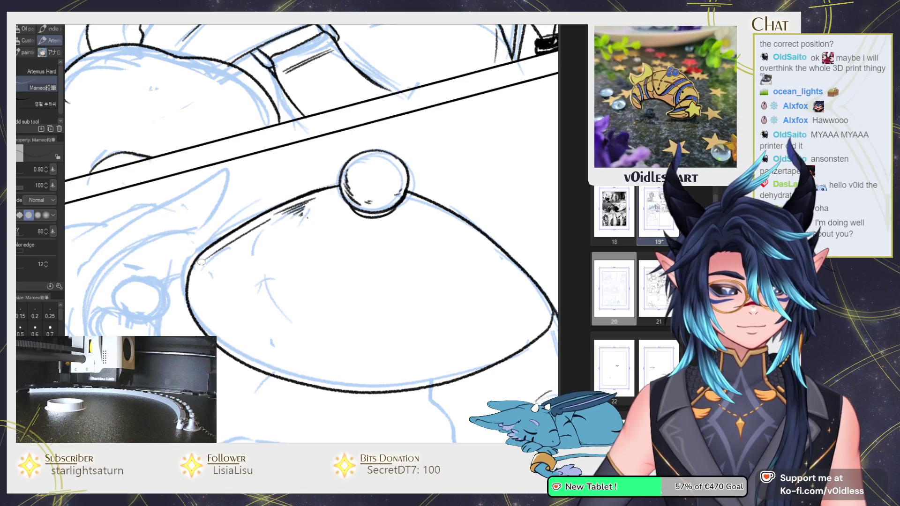
key("ctrl+z")
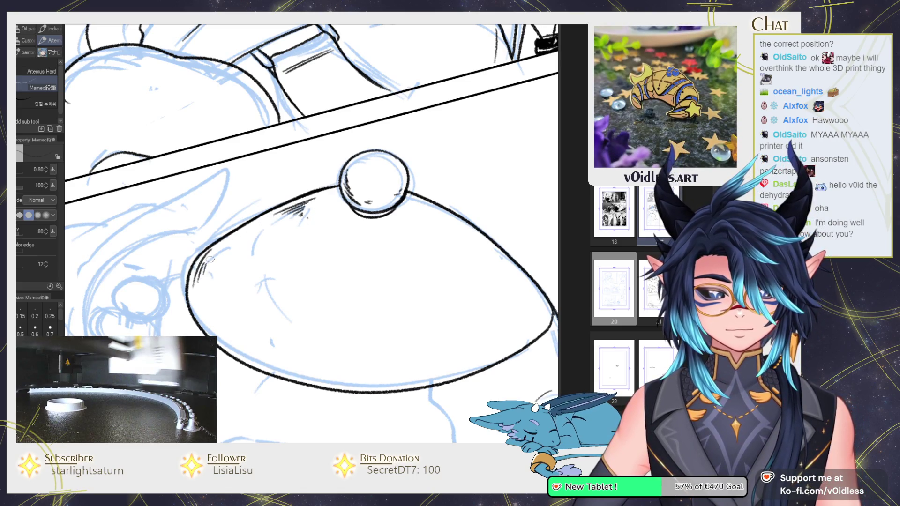
left_click_drag(209, 263, 221, 253)
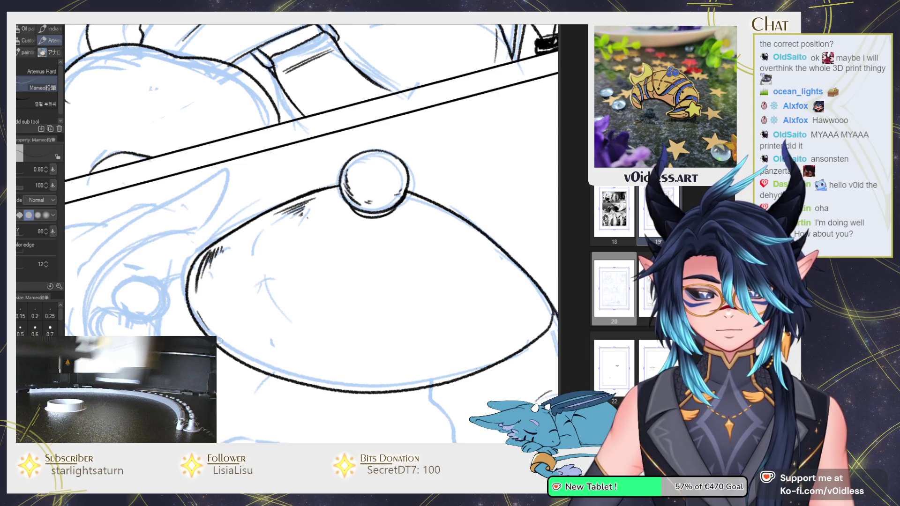
left_click_drag(218, 341, 183, 195)
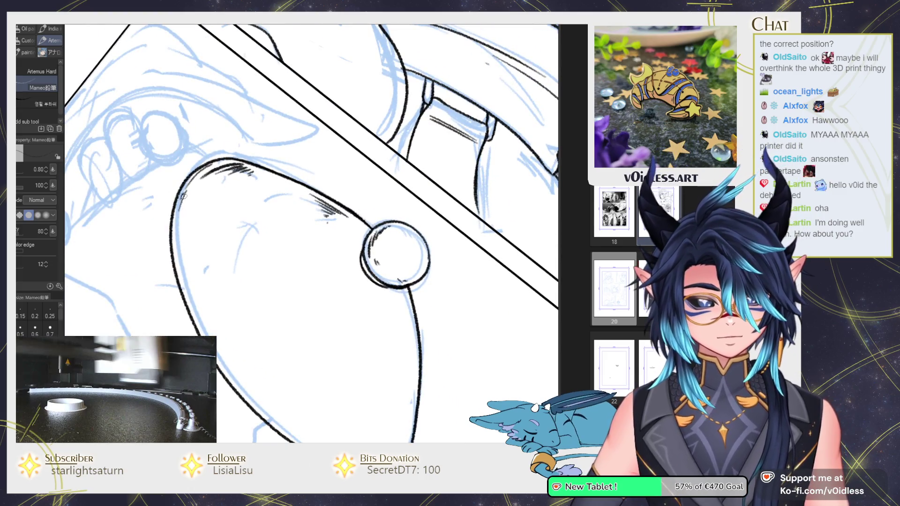
left_click_drag(183, 196, 188, 212)
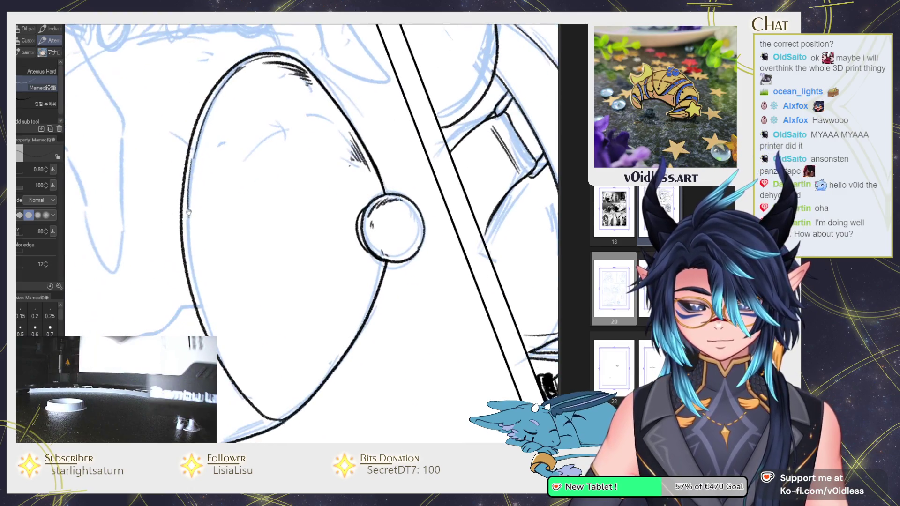
mouse_move(222, 353)
left_mouse_down()
mouse_move(349, 372)
mouse_move(300, 206)
left_mouse_up()
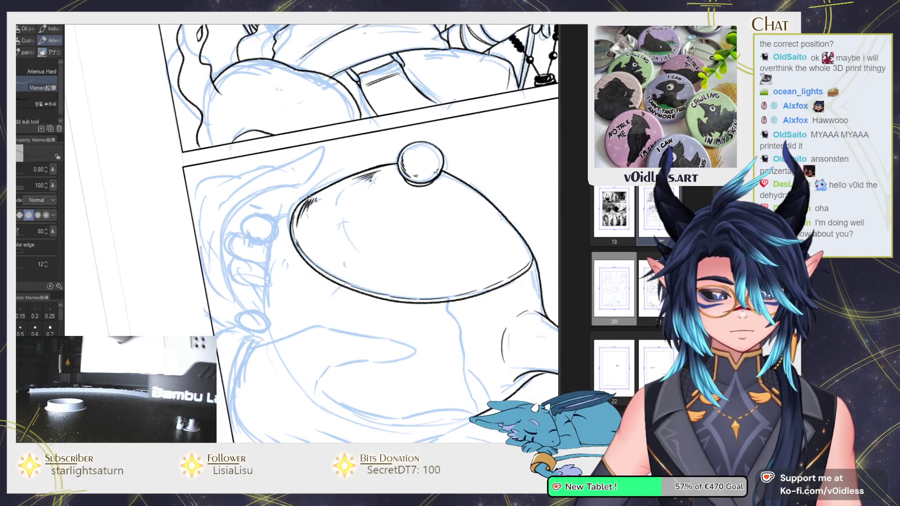
Step: Ink the teapot's side curve left of the lid and extend it downward
left_click_drag(311, 189, 235, 201)
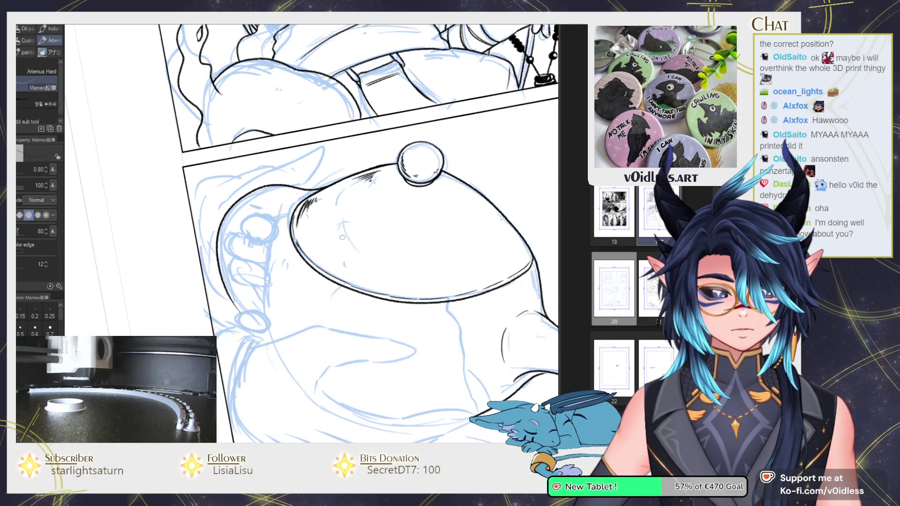
left_click_drag(239, 301, 244, 316)
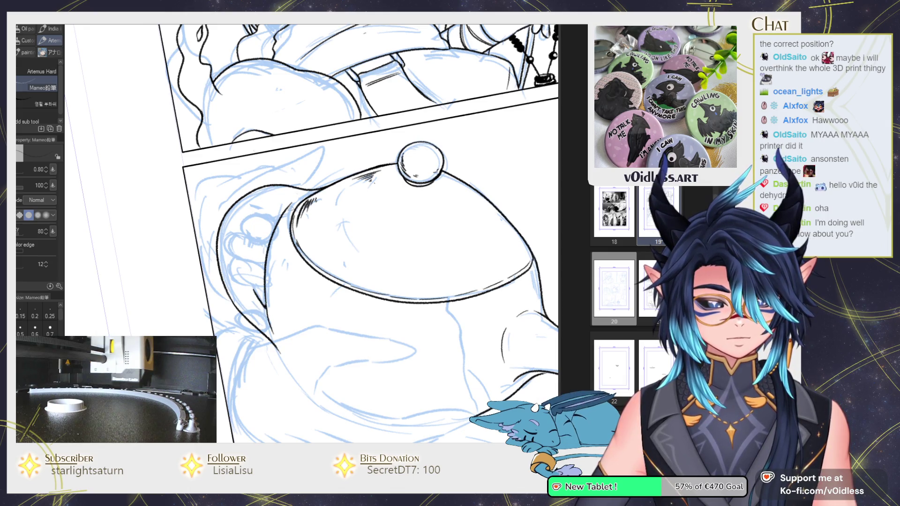
scroll(290, 212, "up", 2)
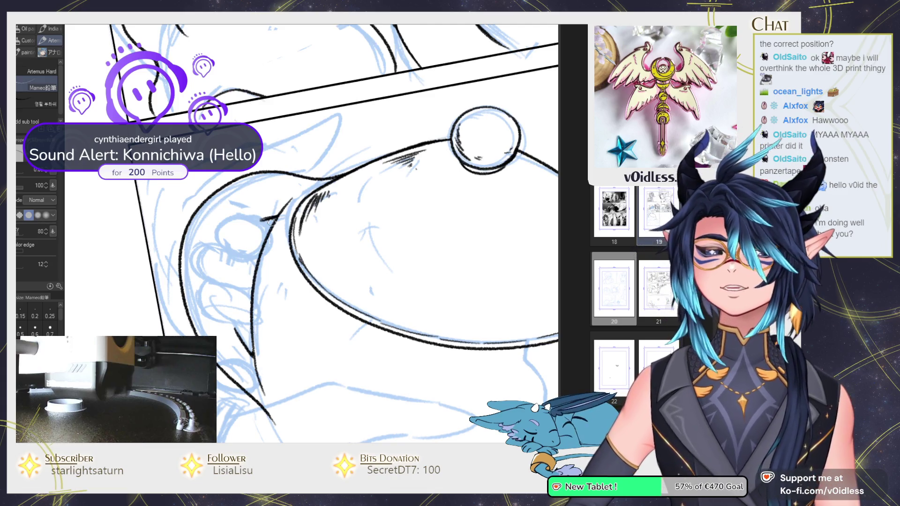
mouse_move(340, 337)
left_mouse_down()
mouse_move(338, 302)
mouse_move(238, 193)
mouse_move(244, 213)
left_mouse_up()
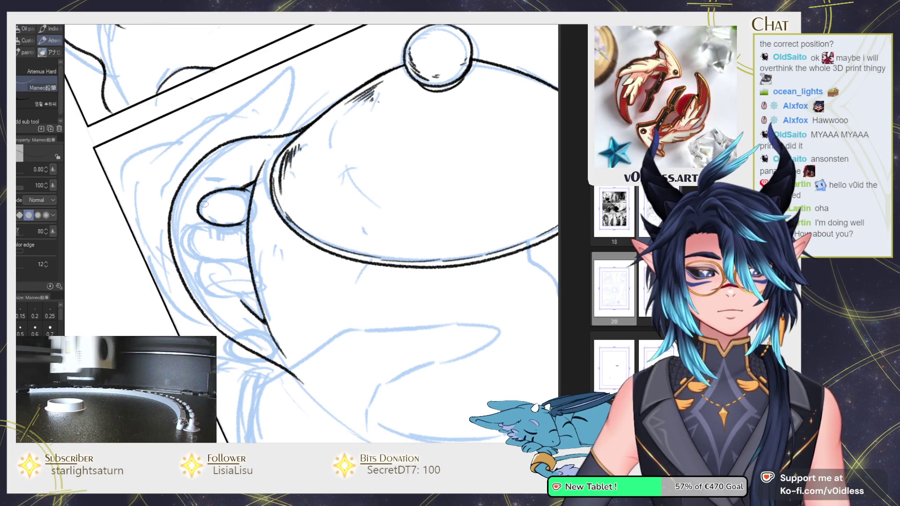
scroll(226, 213, "up", 1)
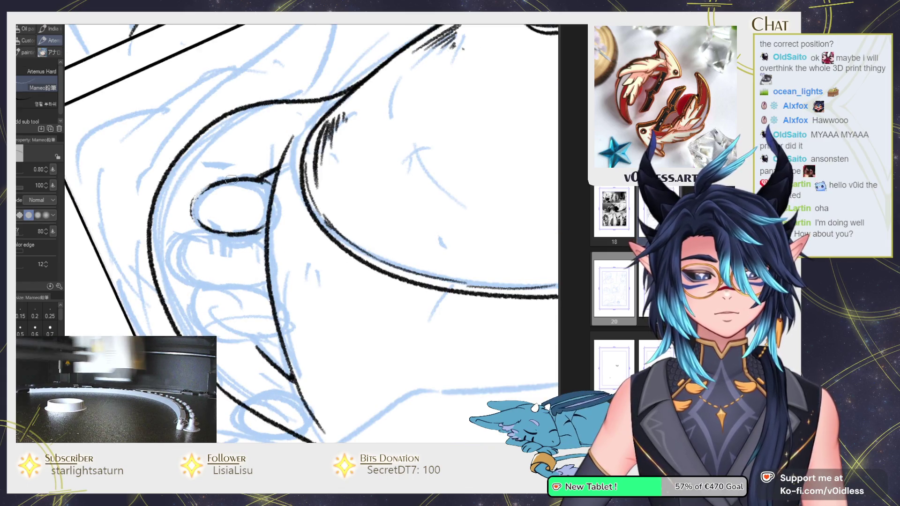
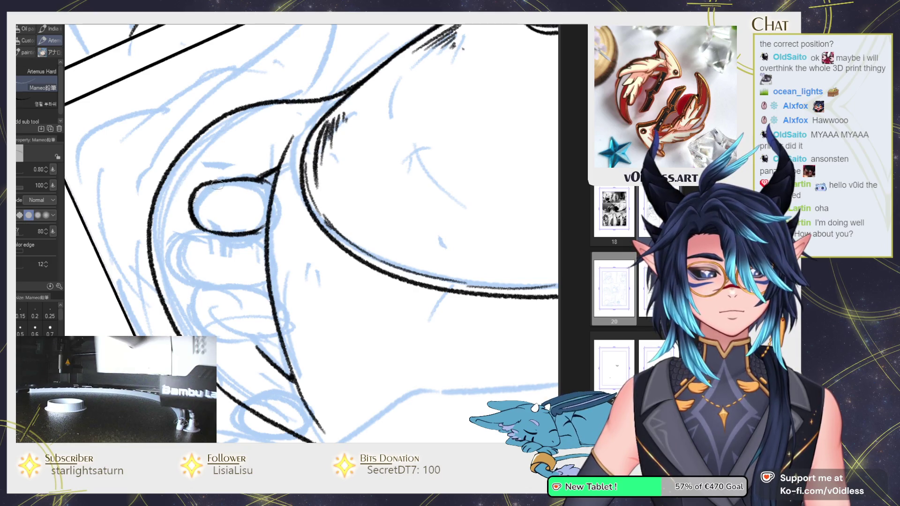
Step: Ink the fingertip's bottom line, undo the stray stroke, and pan out across the hand
scroll(220, 208, "down", 1)
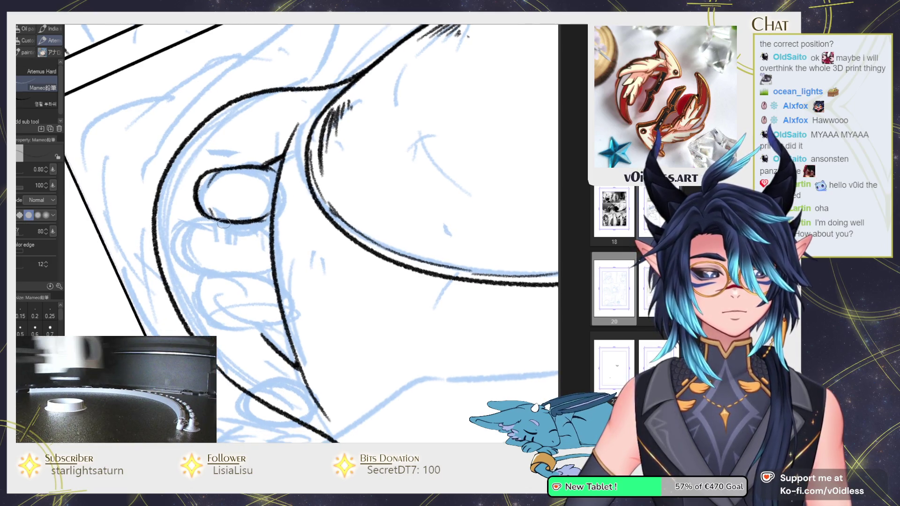
scroll(276, 270, "down", 5)
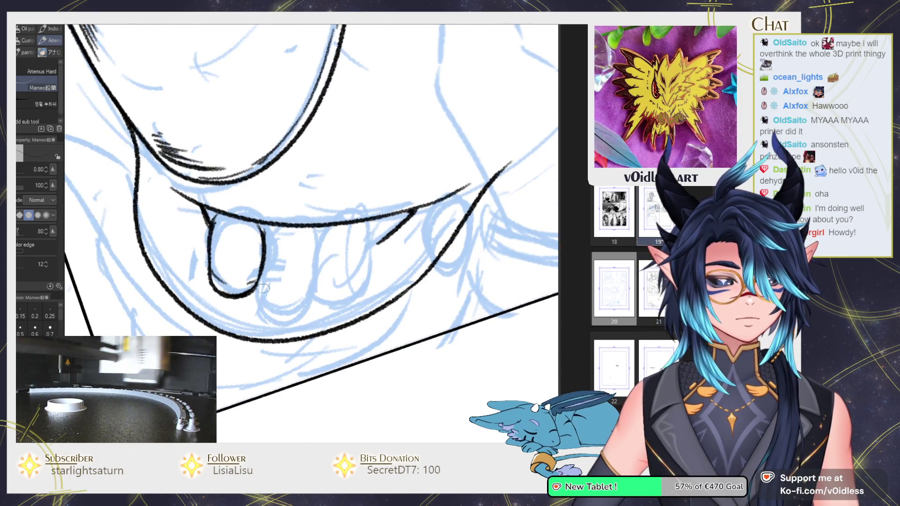
mouse_move(312, 310)
left_mouse_down()
mouse_move(354, 302)
mouse_move(329, 297)
left_mouse_up()
key("ctrl+z")
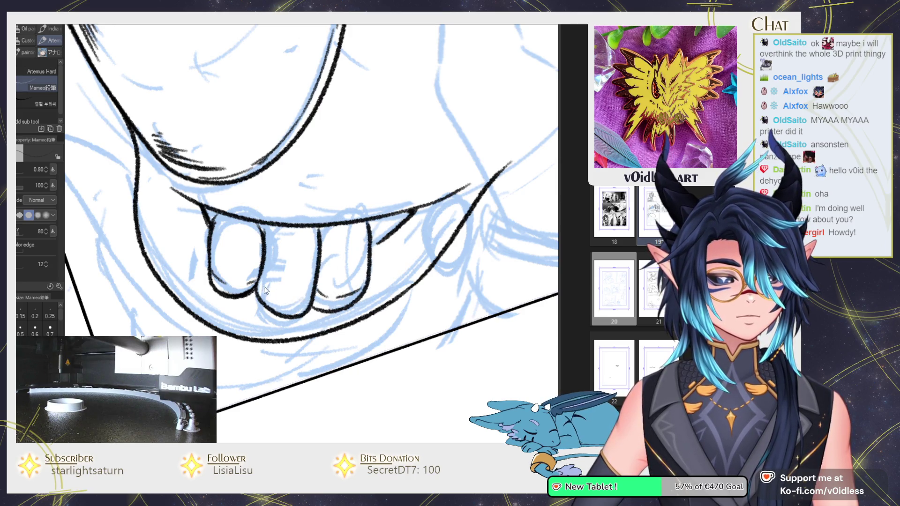
mouse_move(331, 302)
left_mouse_down()
mouse_move(319, 307)
mouse_move(369, 263)
mouse_move(239, 343)
left_mouse_up()
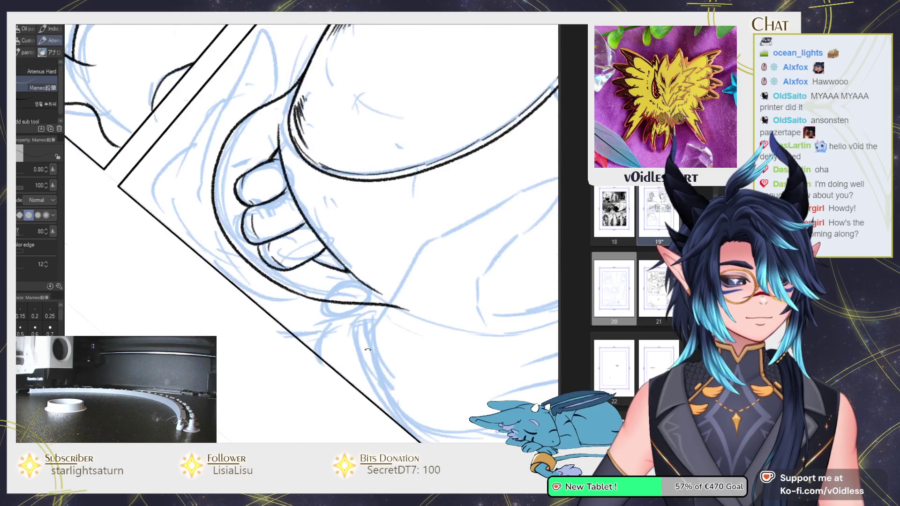
scroll(300, 344, "down", 3)
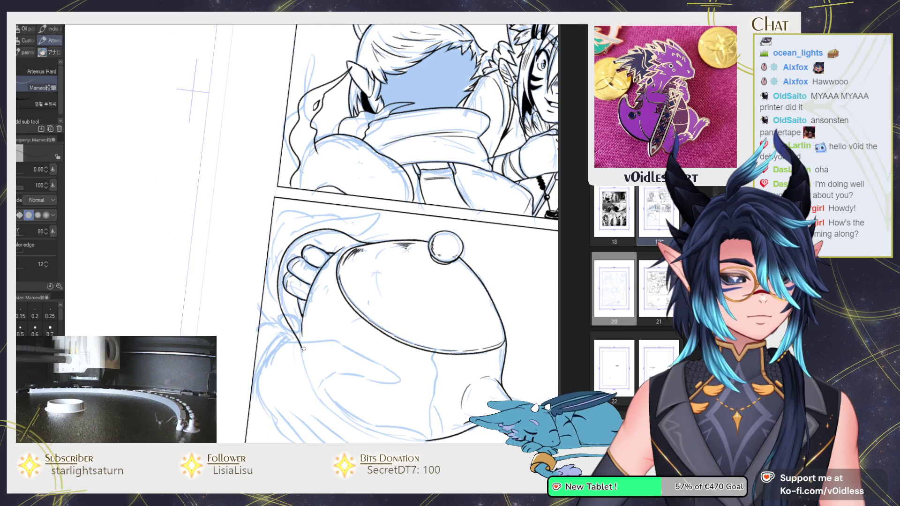
Step: Rotate the canvas and ink the hand's upper contour, thumb and right finger contour
scroll(262, 289, "up", 2)
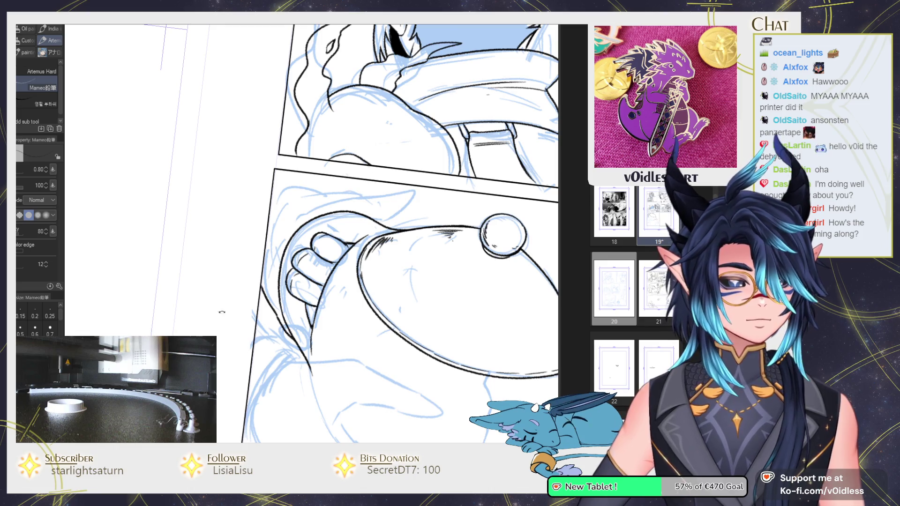
left_click_drag(221, 312, 243, 291)
scroll(301, 197, "up", 2)
key("e")
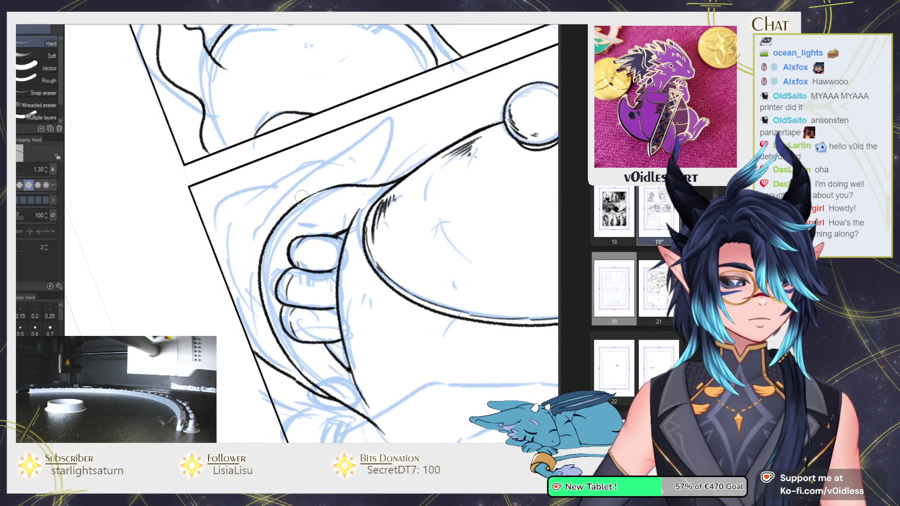
key("p")
left_click_drag(275, 225, 336, 185)
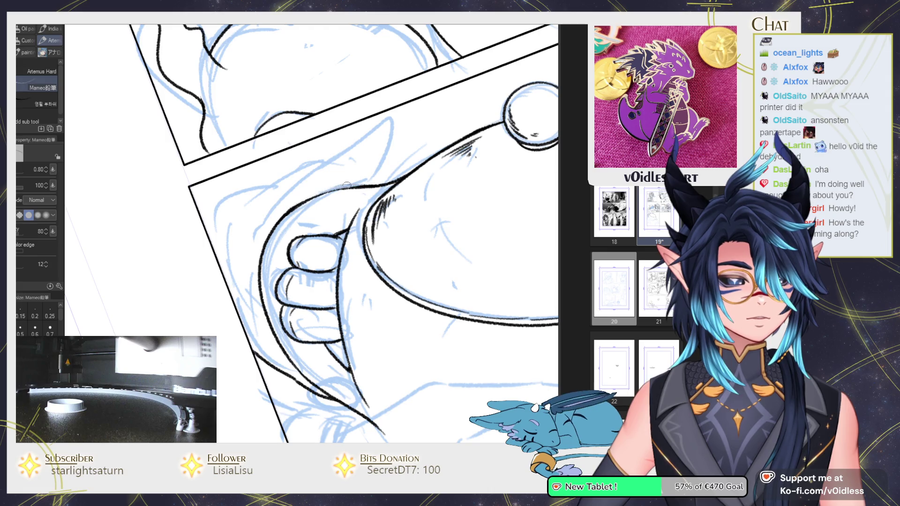
left_click_drag(246, 219, 290, 178)
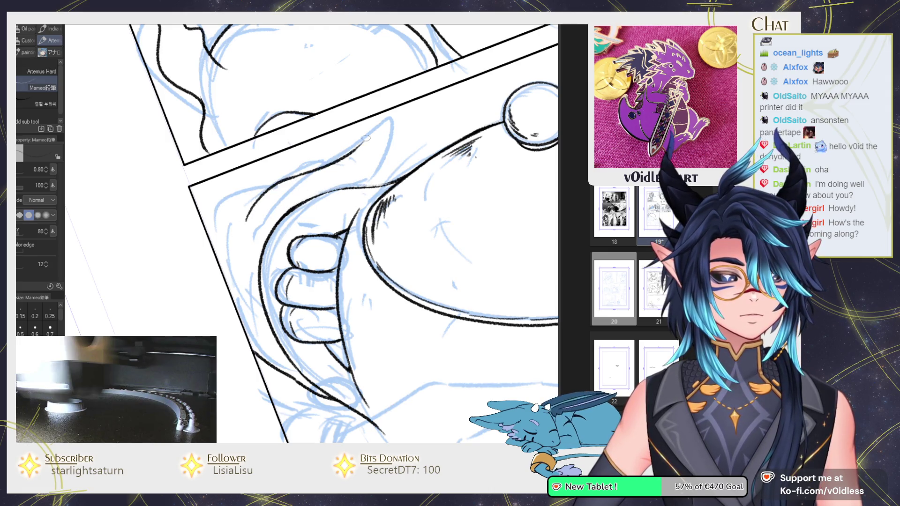
mouse_move(384, 130)
left_mouse_down()
mouse_move(389, 165)
mouse_move(342, 183)
left_mouse_up()
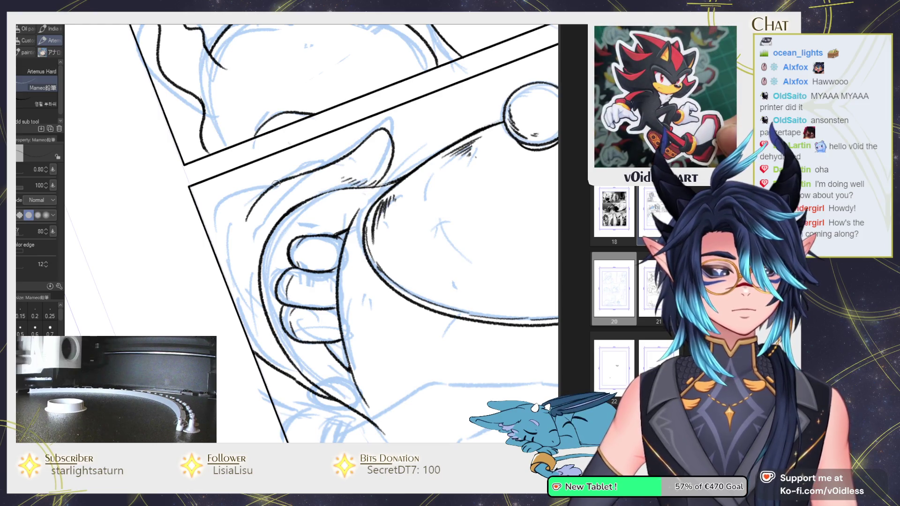
Step: Rotate the canvas back to level and zoom out to see both comic panels
left_click_drag(276, 183, 207, 295)
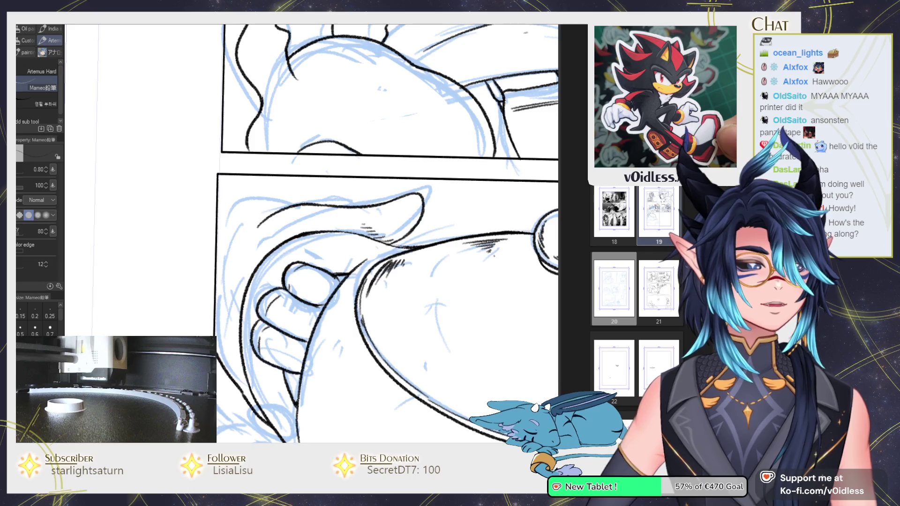
left_click_drag(281, 234, 221, 273)
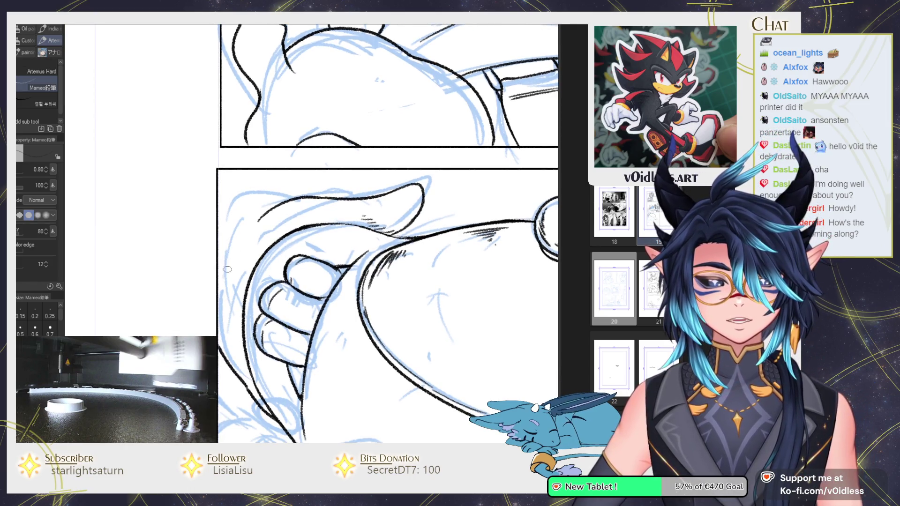
left_click_drag(227, 269, 274, 300)
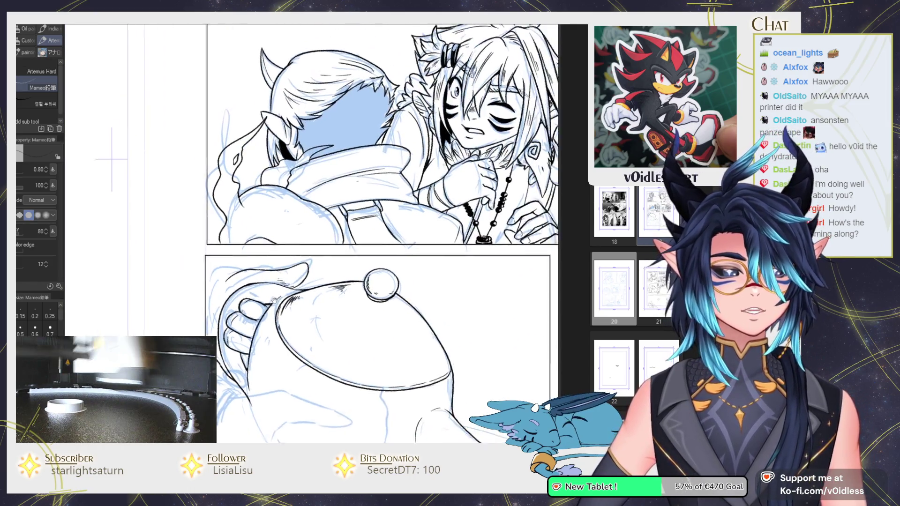
scroll(273, 300, "up", 2)
scroll(253, 292, "up", 1)
scroll(234, 286, "up", 1)
scroll(214, 278, "up", 1)
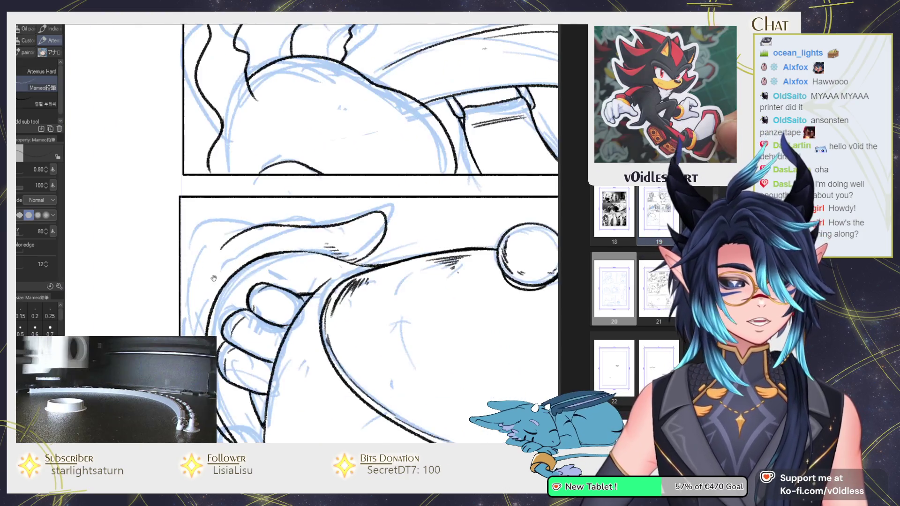
left_click_drag(213, 278, 260, 269)
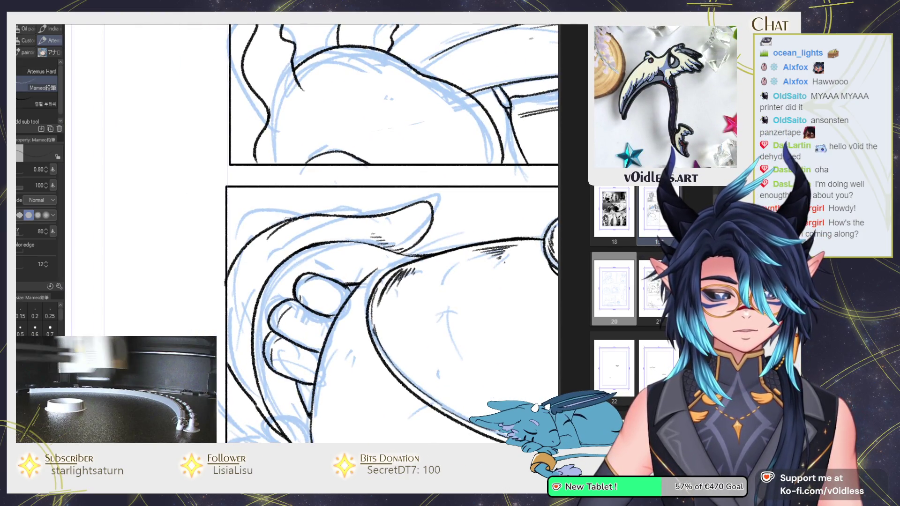
scroll(223, 251, "up", 1)
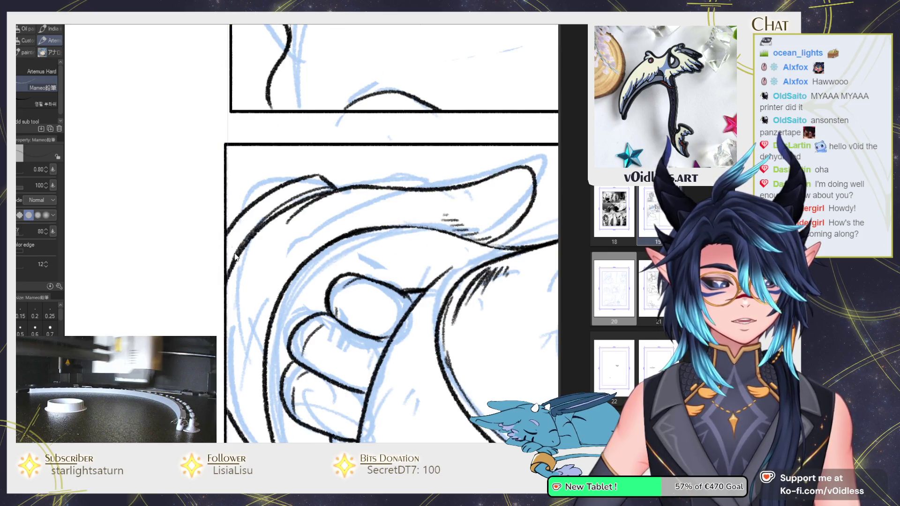
Step: Fill black along the panel's left corner and ink strokes around the eye and upper eyelid
left_click_drag(247, 212, 230, 256)
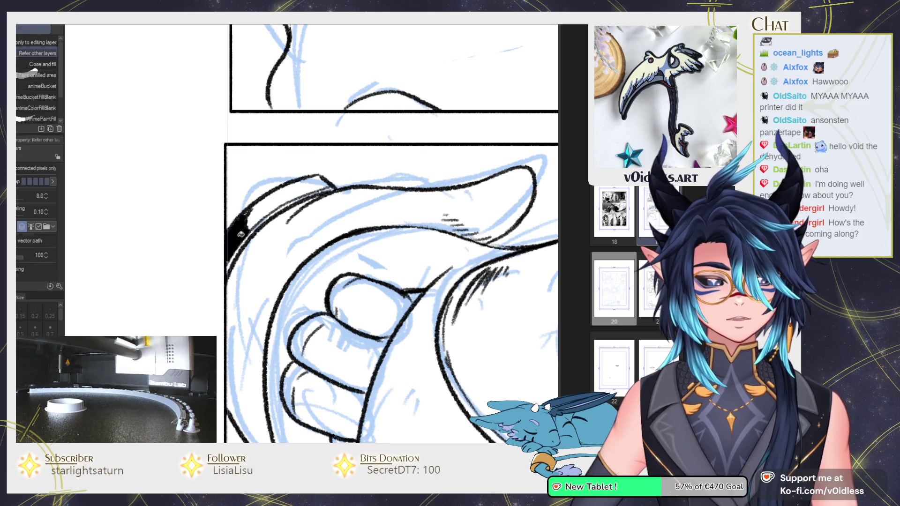
mouse_move(276, 205)
left_mouse_down()
mouse_move(281, 188)
mouse_move(289, 196)
left_mouse_up()
mouse_move(292, 184)
left_mouse_down()
mouse_move(309, 187)
mouse_move(293, 186)
left_mouse_up()
scroll(314, 189, "down", 2)
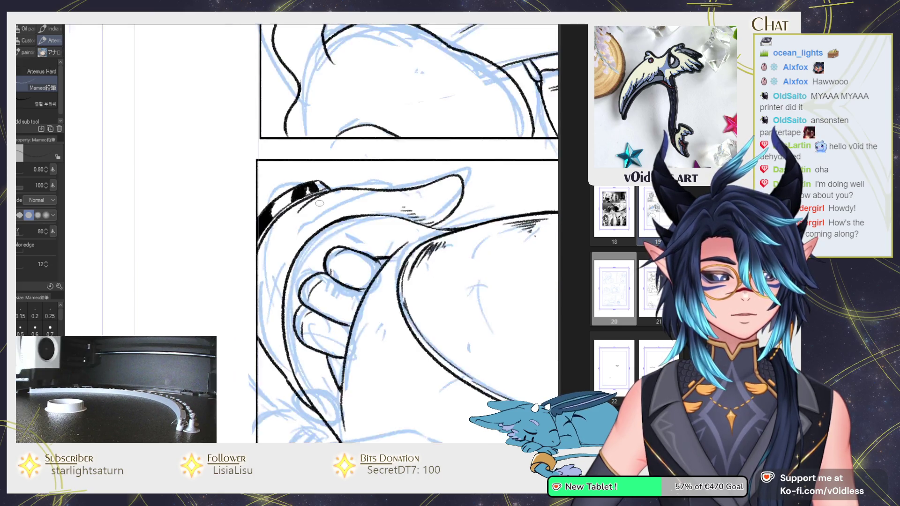
scroll(315, 202, "down", 1)
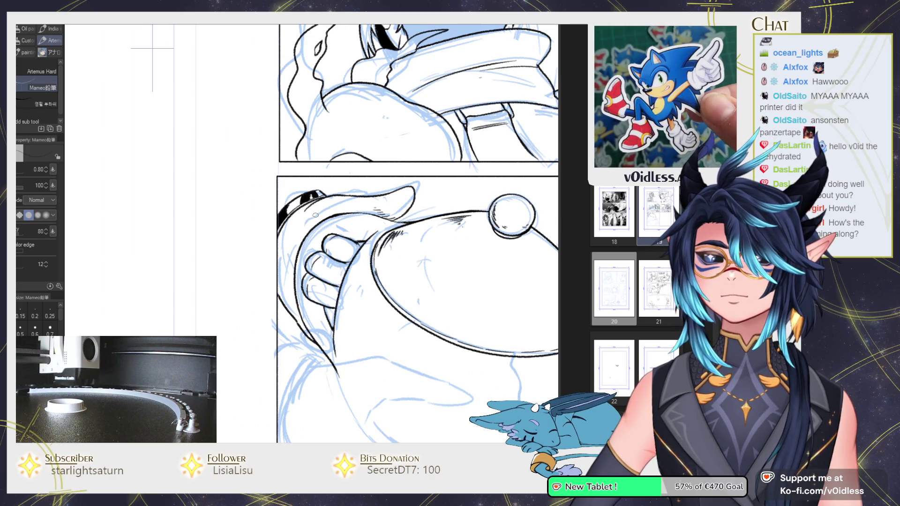
scroll(315, 215, "up", 1)
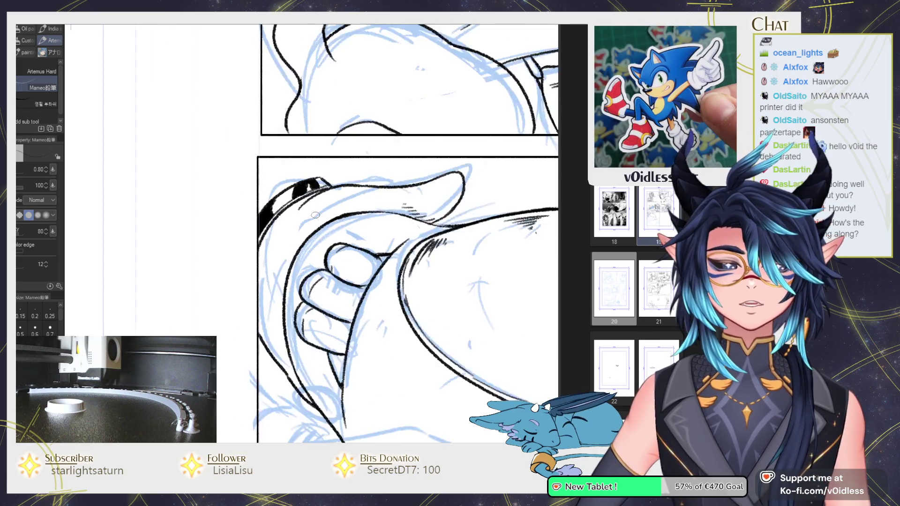
scroll(323, 188, "up", 2)
left_click_drag(304, 161, 339, 163)
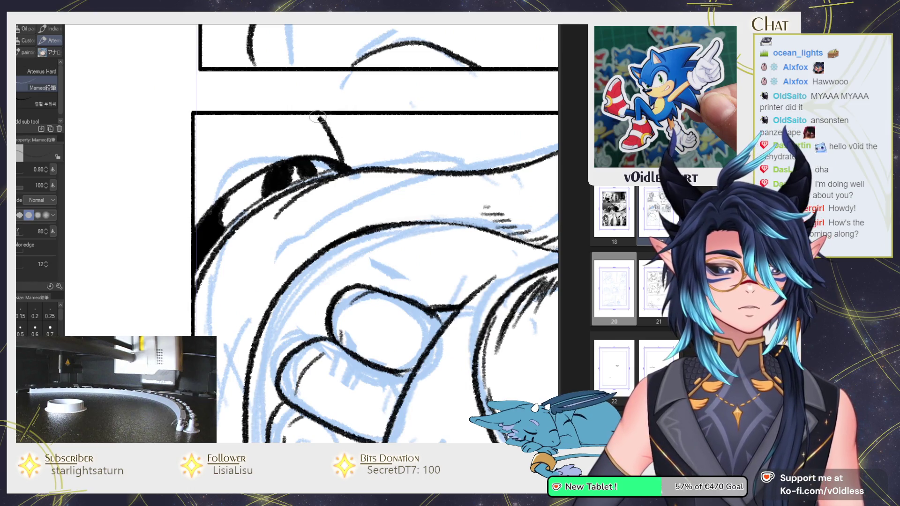
Step: Pan and zoom to recentre the view on the teapot panel
scroll(366, 157, "down", 3)
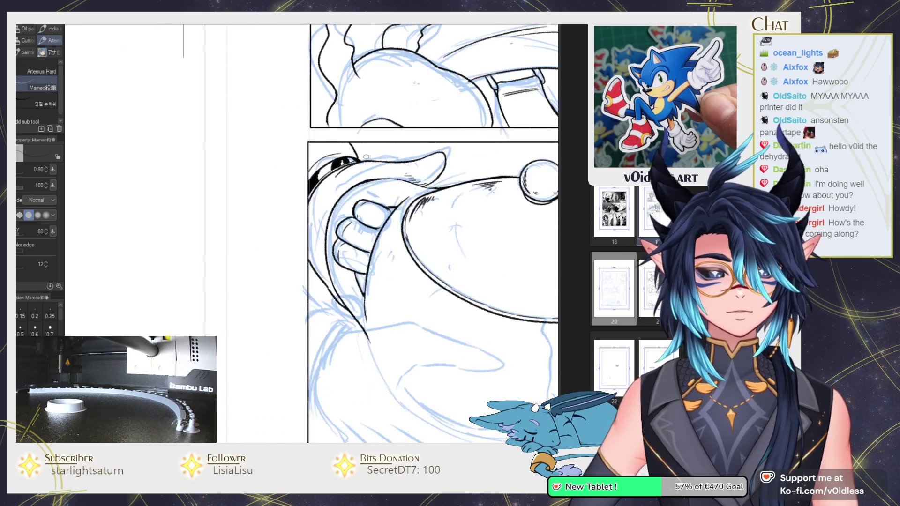
left_click_drag(365, 157, 220, 229)
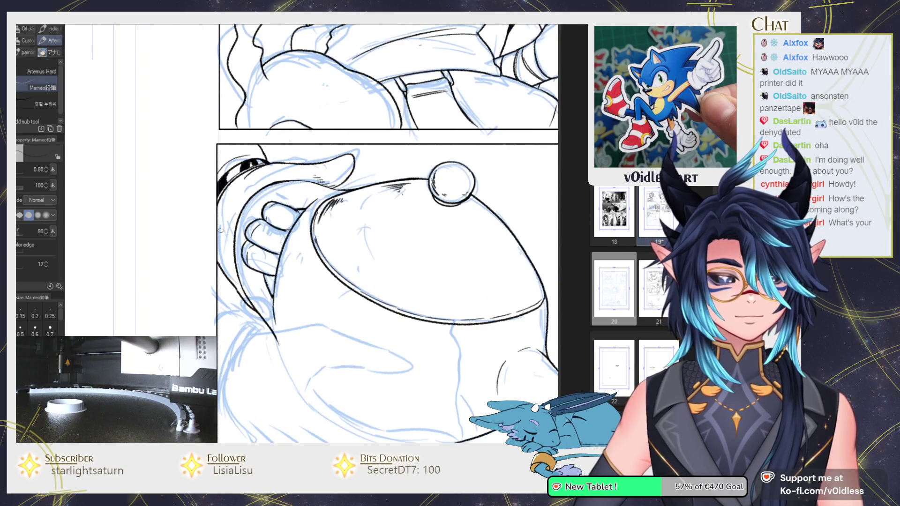
scroll(254, 186, "up", 4)
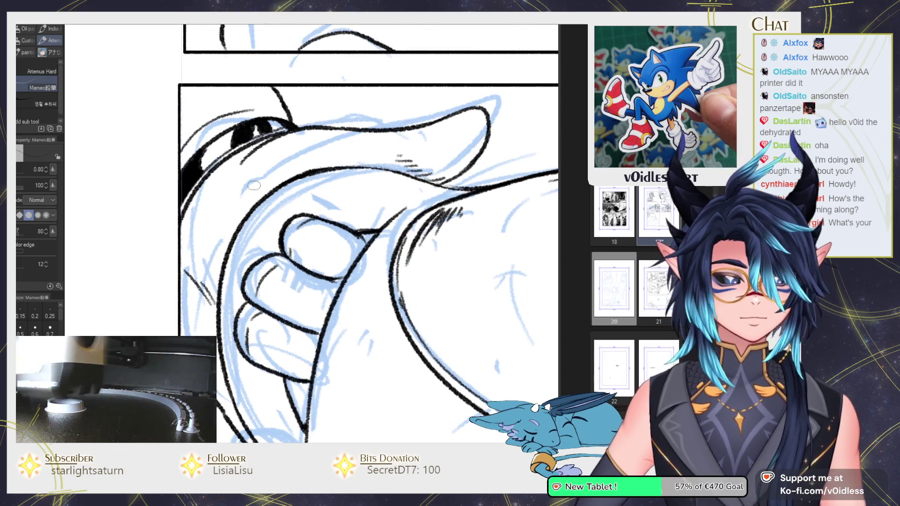
scroll(320, 160, "down", 2)
scroll(320, 160, "down", 2)
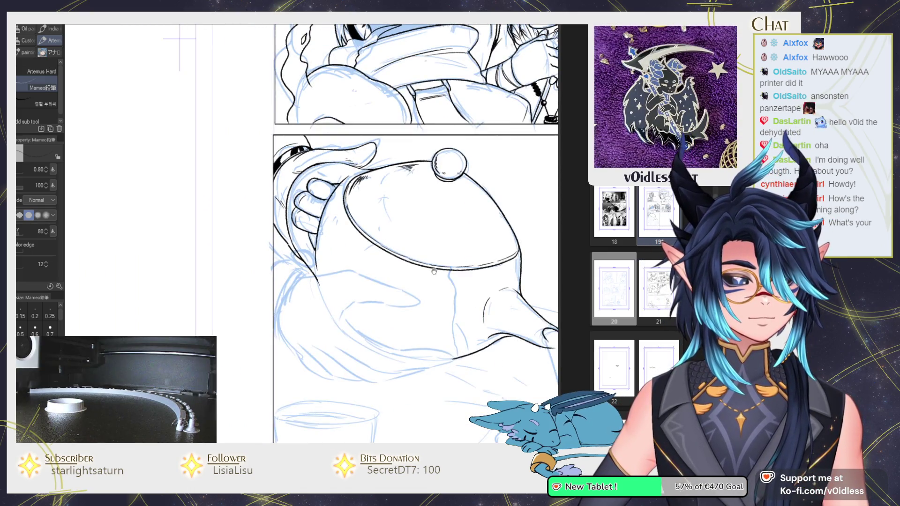
left_click_drag(434, 271, 392, 287)
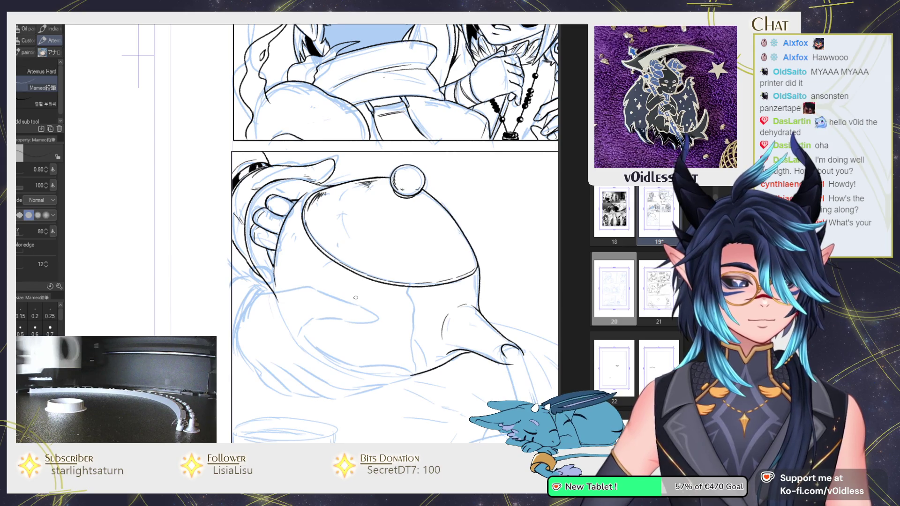
scroll(281, 210, "up", 3)
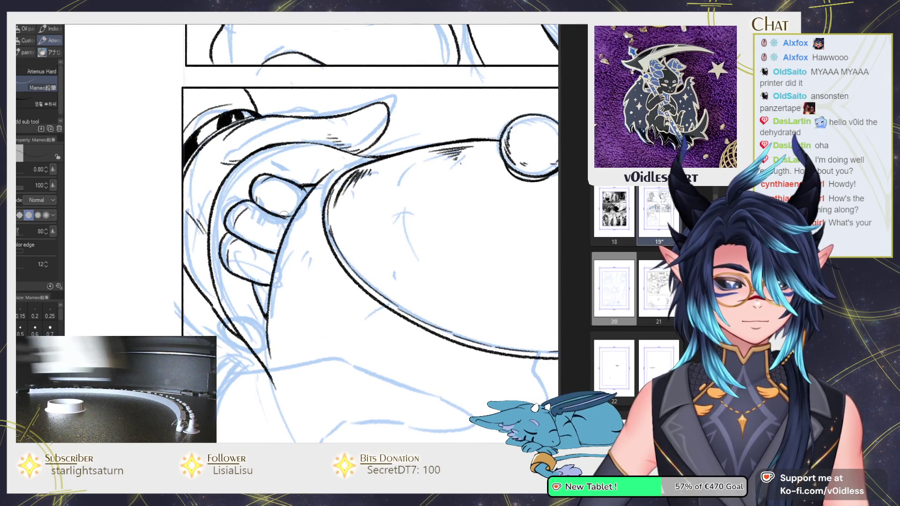
scroll(281, 216, "down", 2)
scroll(281, 216, "down", 3)
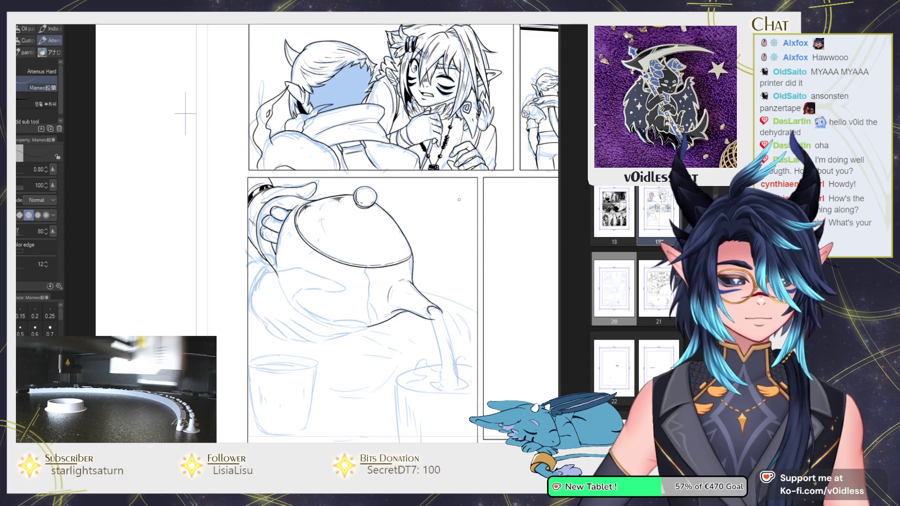
scroll(438, 113, "right", 3)
scroll(325, 264, "up", 1)
scroll(324, 264, "up", 1)
scroll(325, 264, "up", 1)
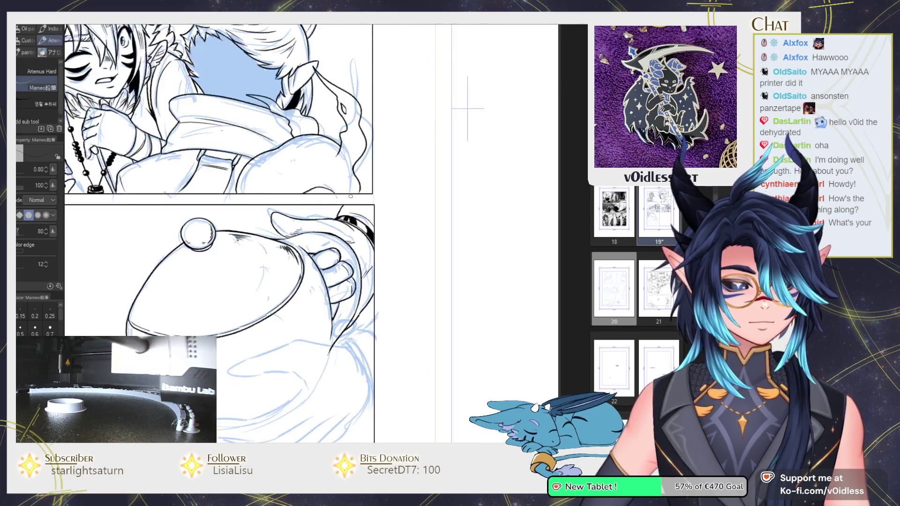
Step: Ink a finger outline, erase stray knuckle lines, and ink the finger's curl
scroll(325, 264, "up", 2)
left_click_drag(366, 247, 345, 284)
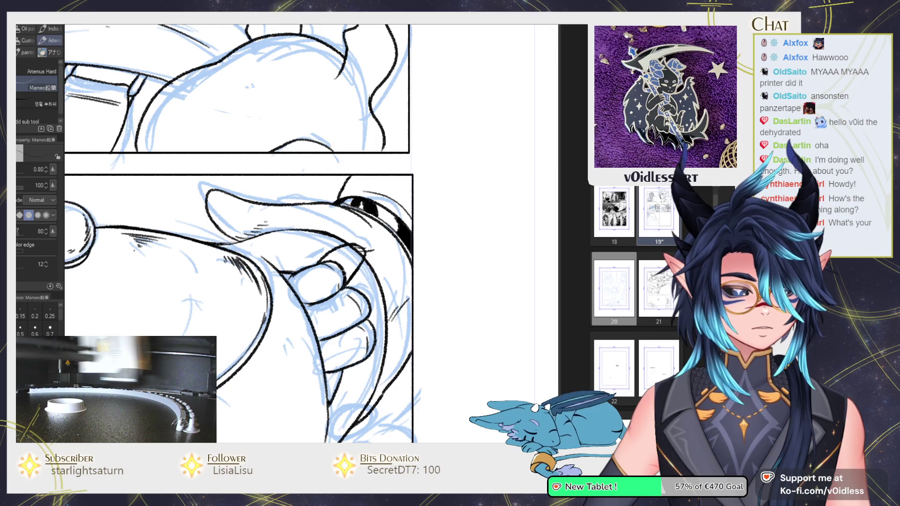
key("e")
scroll(346, 260, "up", 1)
left_click_drag(336, 269, 345, 299)
key("p")
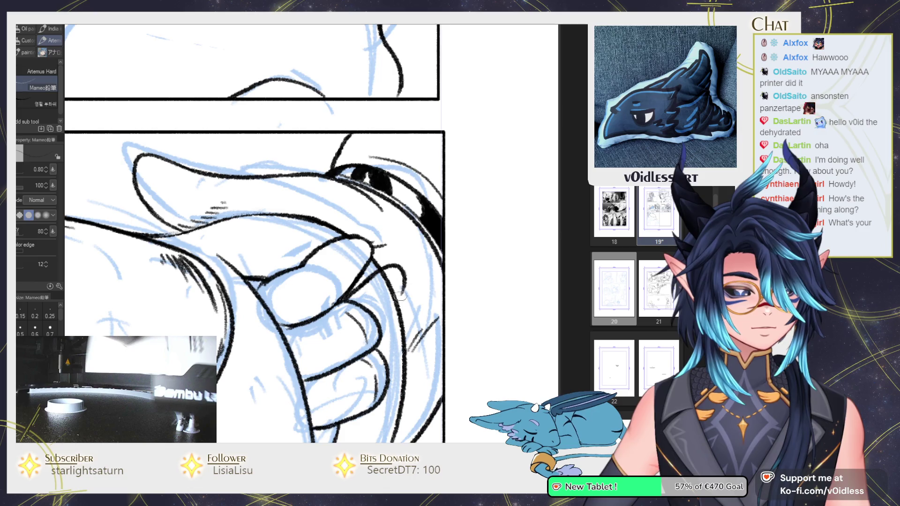
left_click_drag(402, 284, 383, 342)
Step: Undo and redraw the finger curl, then add a short knuckle stroke
key("ctrl+z")
key("ctrl+z")
mouse_move(373, 271)
left_mouse_down()
mouse_move(406, 283)
mouse_move(349, 303)
left_mouse_up()
key("e")
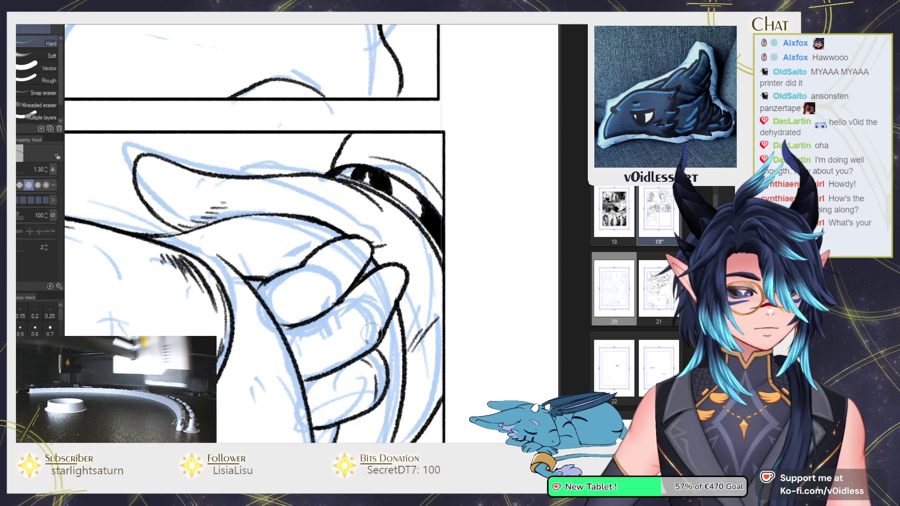
scroll(361, 310, "down", 1)
key("p")
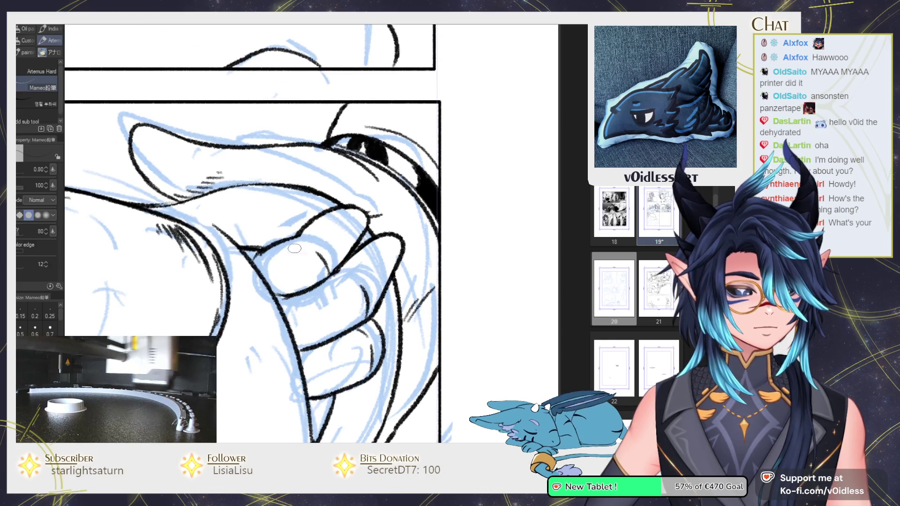
left_click_drag(300, 247, 321, 230)
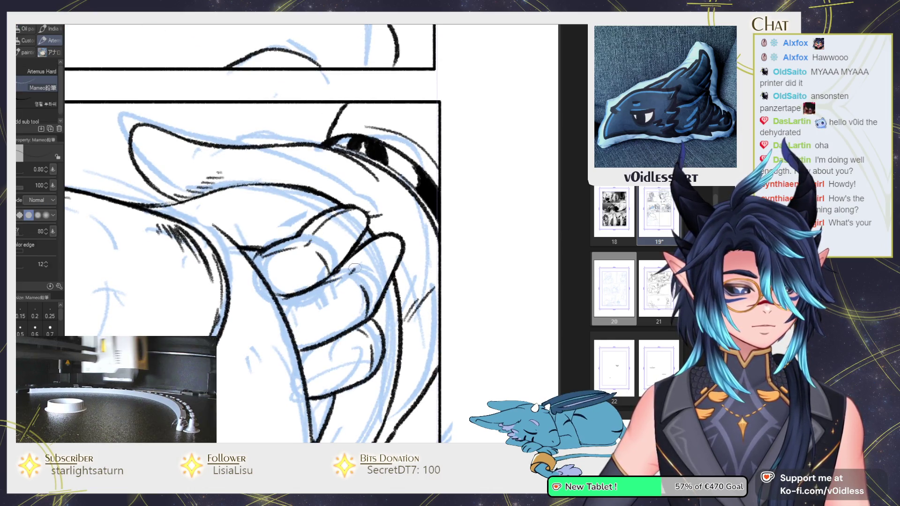
scroll(355, 268, "down", 2)
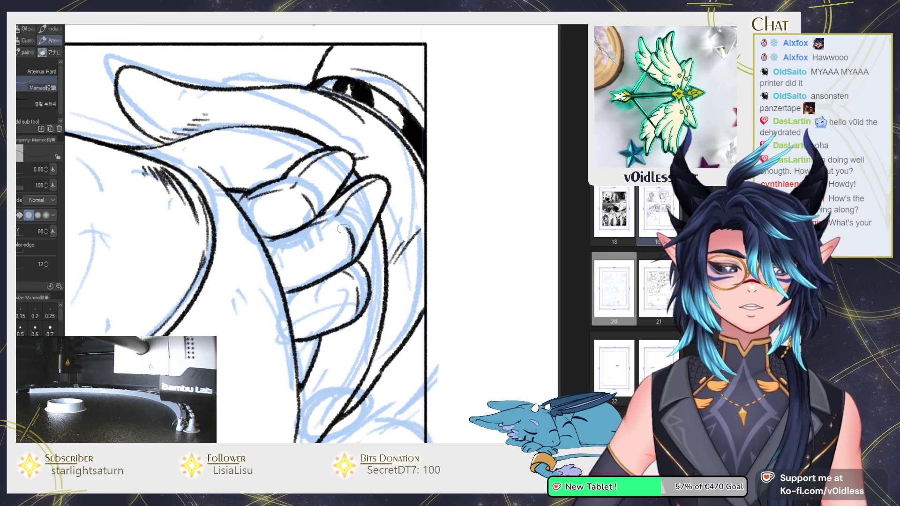
scroll(340, 232, "up", 2)
Step: Outline another finger on the right, trim it, and redraw the lower finger line
key("e")
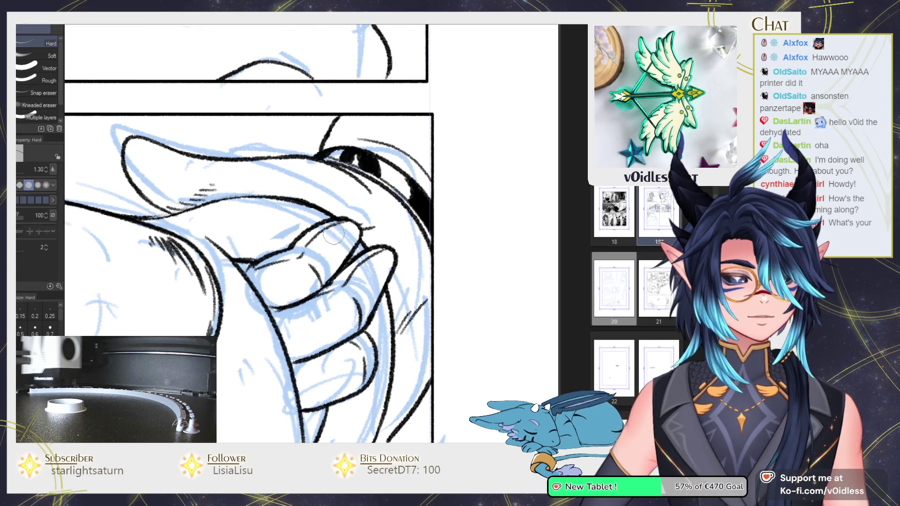
key("b")
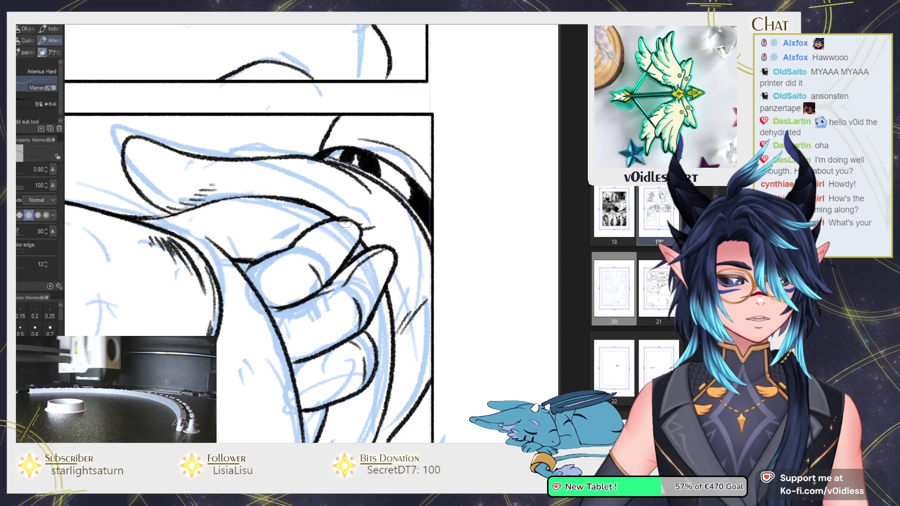
scroll(344, 259, "down", 2)
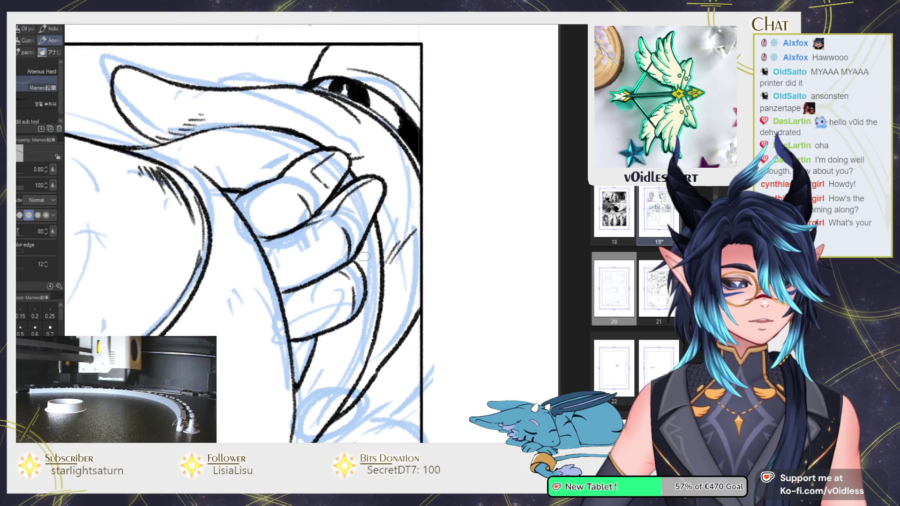
mouse_move(379, 220)
left_mouse_down()
mouse_move(384, 281)
mouse_move(363, 312)
left_mouse_up()
key("e")
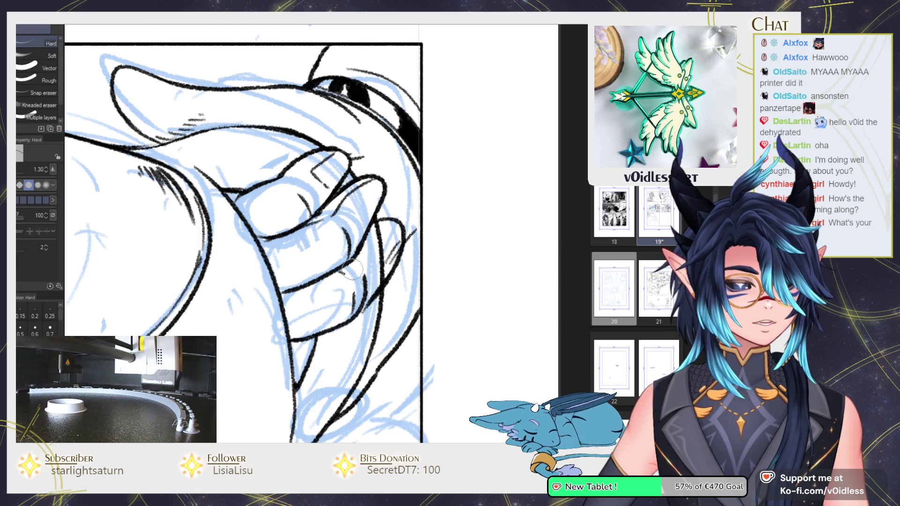
mouse_move(366, 280)
left_mouse_down()
mouse_move(385, 243)
mouse_move(338, 260)
left_mouse_up()
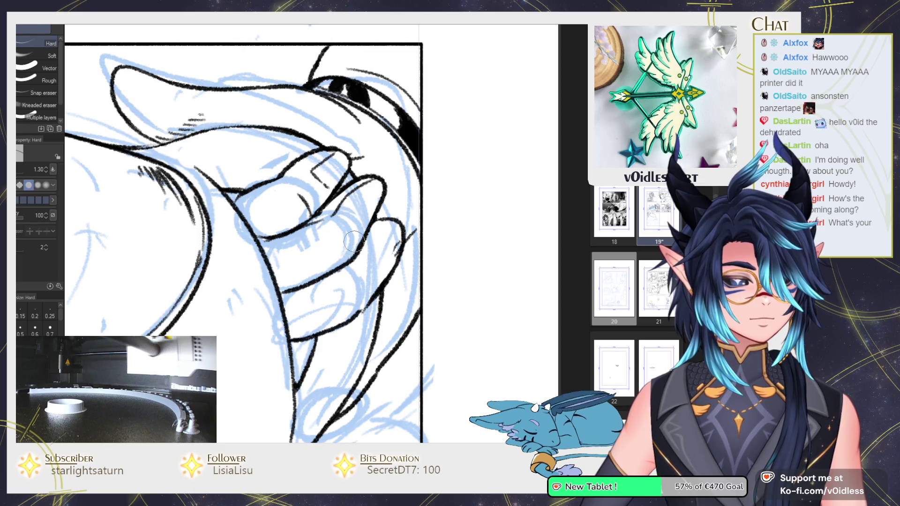
key("p")
left_click_drag(291, 339, 366, 305)
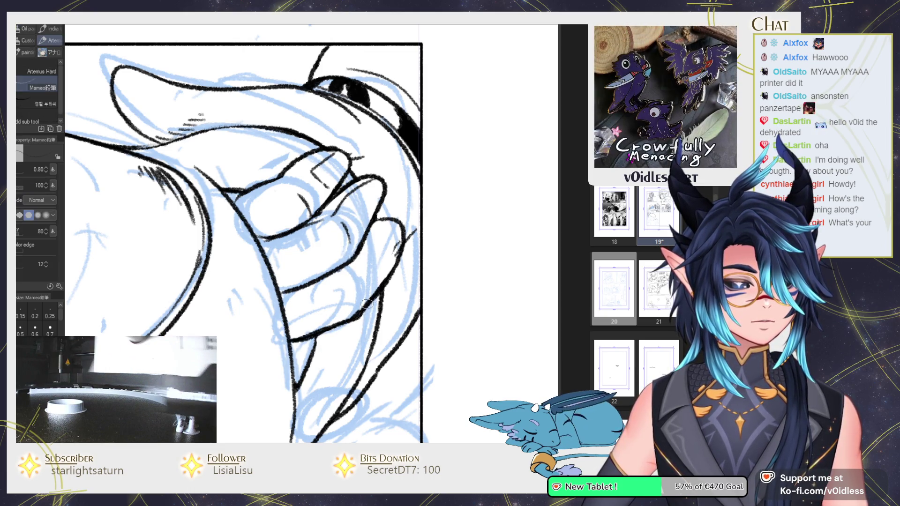
scroll(393, 266, "down", 3)
Step: Flip the canvas view horizontally with the H key
scroll(385, 253, "down", 3)
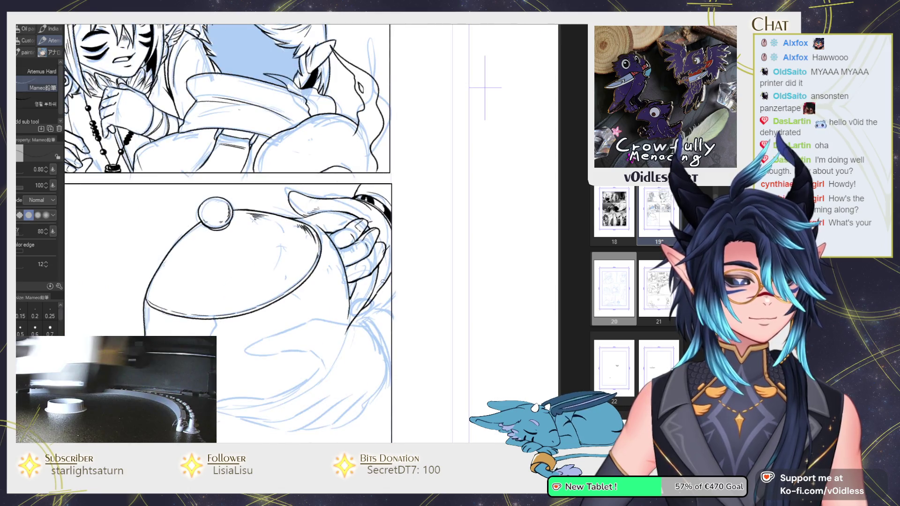
scroll(383, 281, "up", 3)
key("e")
key("p")
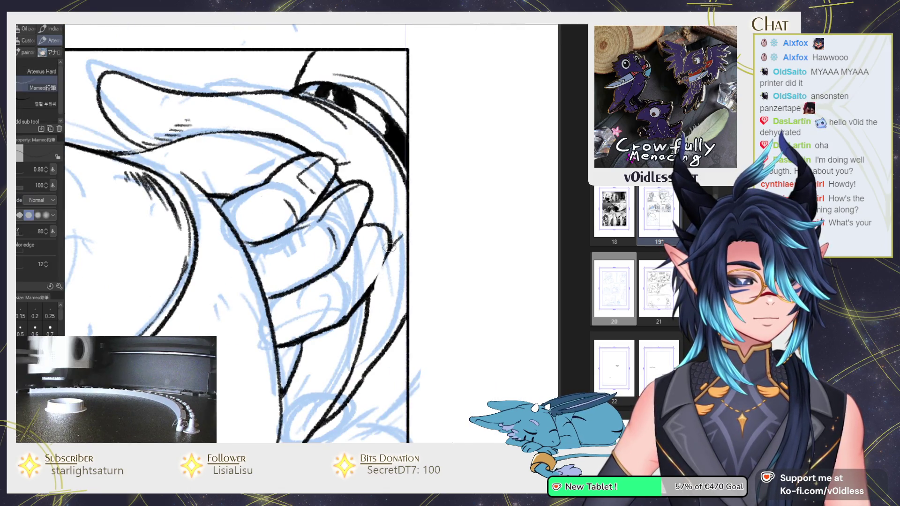
scroll(341, 292, "down", 3)
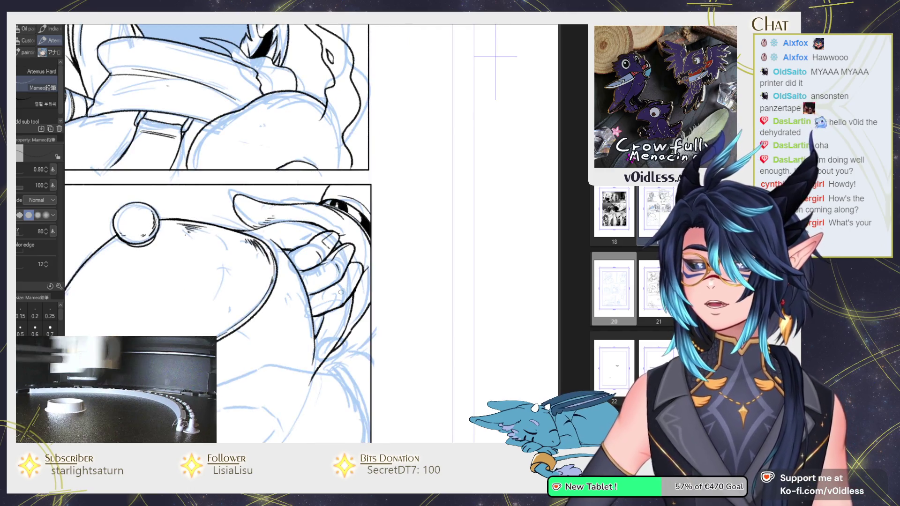
key("h")
Step: Zoom out, pan the page to the teapot panel, and zoom in on it
scroll(328, 235, "down", 3)
scroll(328, 234, "up", 5)
scroll(262, 225, "up", 2)
scroll(262, 224, "up", 2)
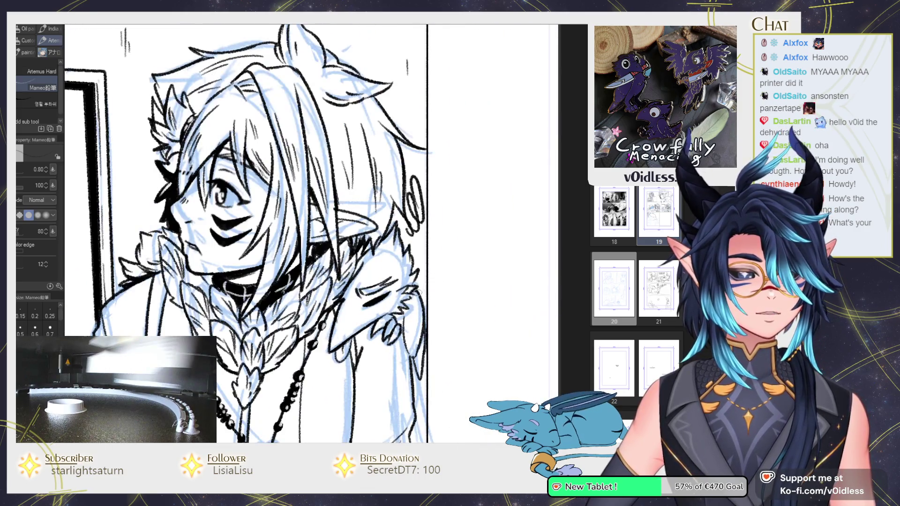
scroll(263, 225, "up", 1)
scroll(411, 313, "down", 1)
scroll(410, 310, "down", 1)
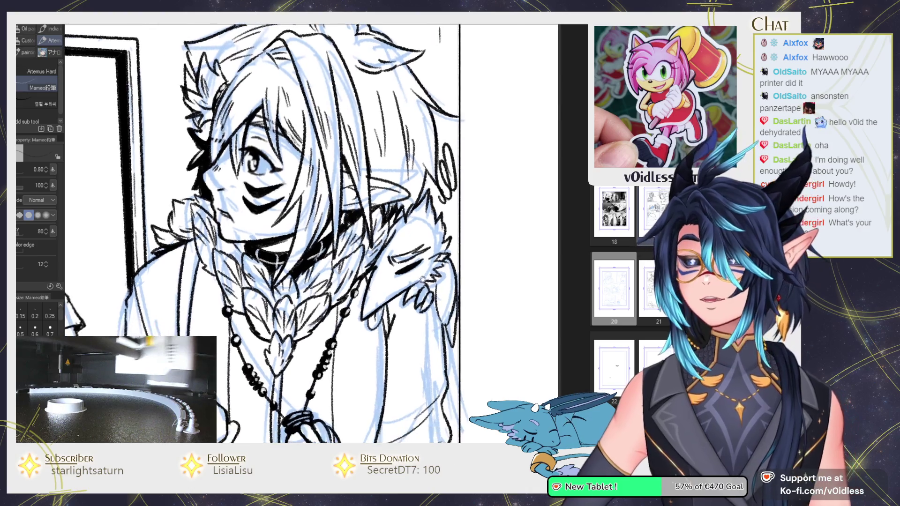
scroll(408, 300, "down", 2)
scroll(407, 296, "down", 1)
scroll(407, 296, "down", 1)
scroll(398, 309, "down", 1)
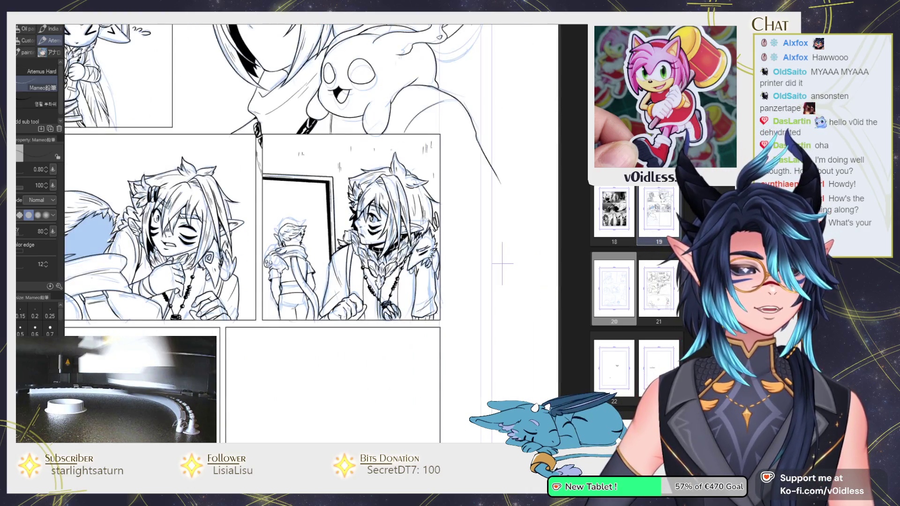
scroll(384, 323, "down", 1)
scroll(375, 333, "down", 1)
left_click_drag(375, 333, 401, 288)
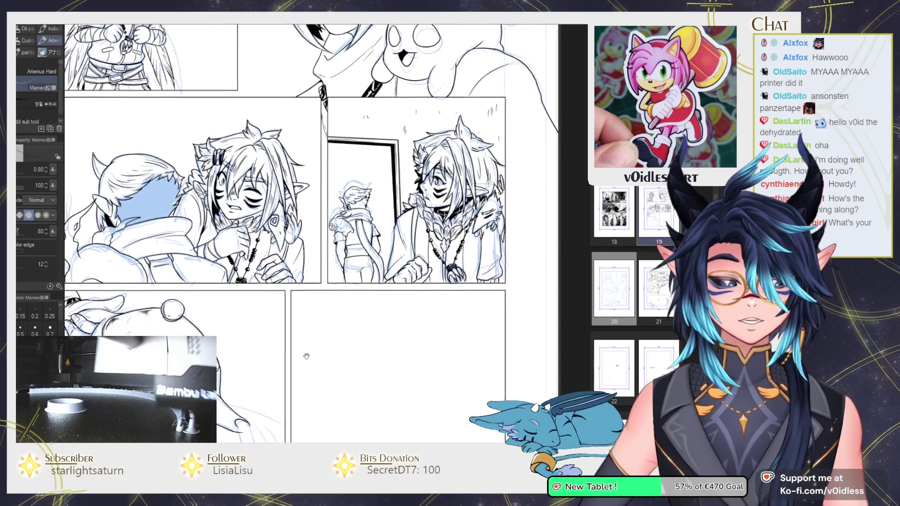
scroll(300, 328, "up", 1)
scroll(328, 323, "up", 1)
scroll(346, 319, "up", 1)
scroll(347, 319, "up", 1)
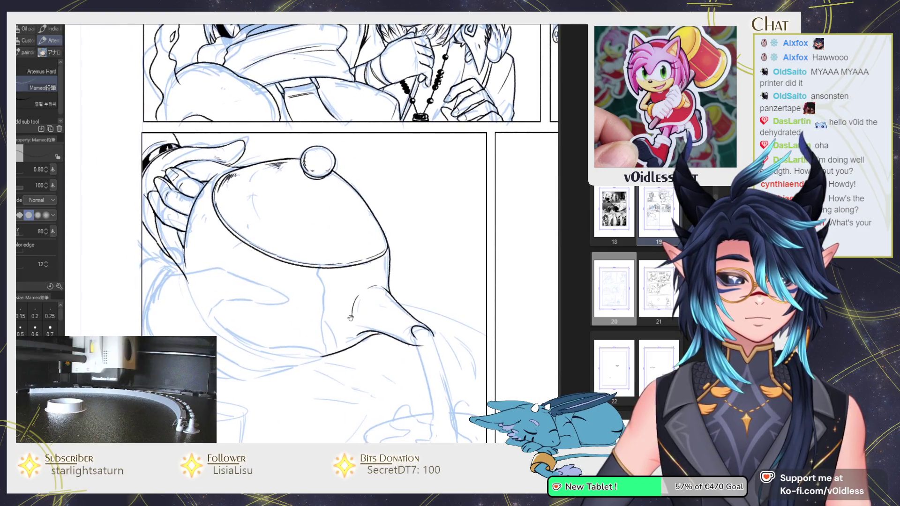
scroll(340, 299, "up", 1)
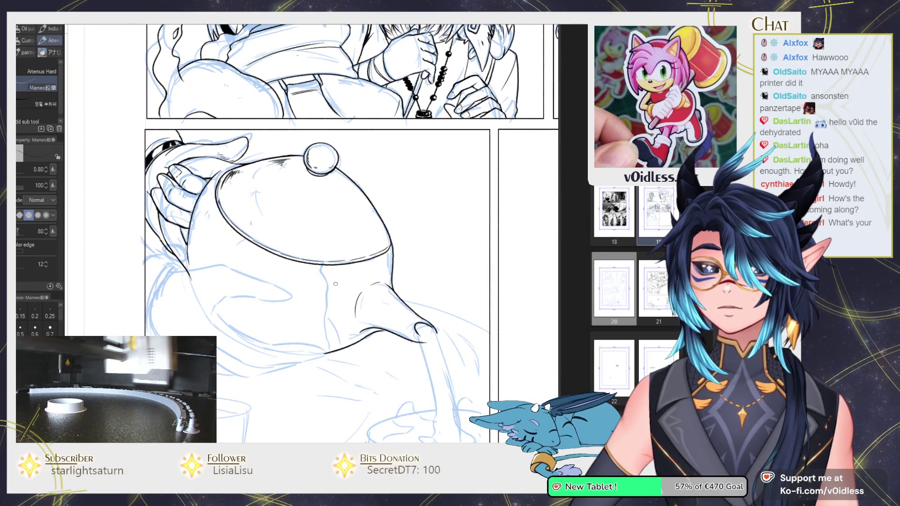
scroll(239, 338, "up", 1)
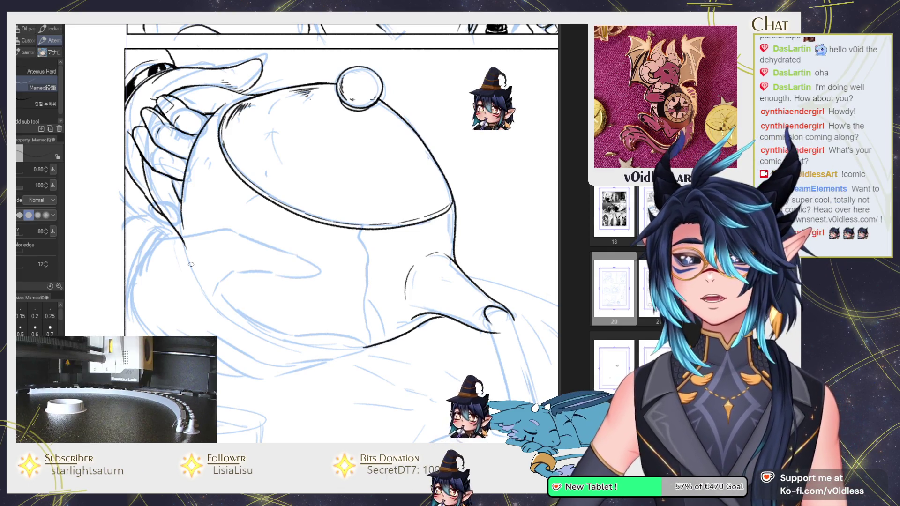
Step: Ink the vertical fold below the lid, with a short branch, down to the bottom contour
left_click_drag(383, 178, 387, 183)
scroll(365, 230, "up", 3)
mouse_move(362, 248)
left_mouse_down()
mouse_move(370, 231)
mouse_move(378, 395)
left_mouse_up()
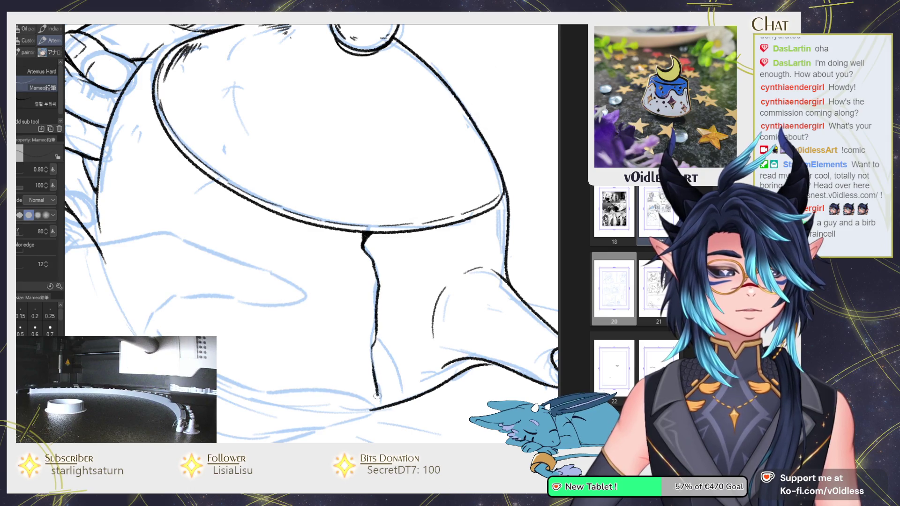
scroll(373, 410, "up", 2)
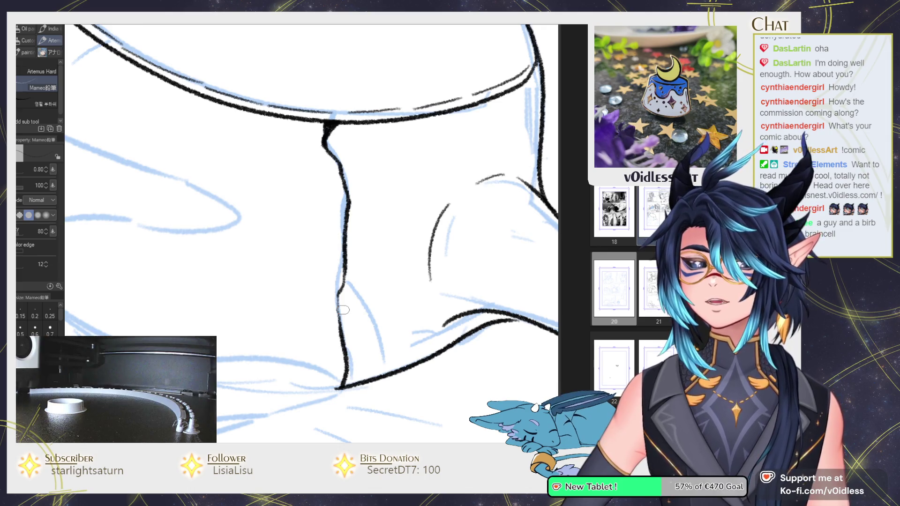
left_click_drag(344, 283, 356, 299)
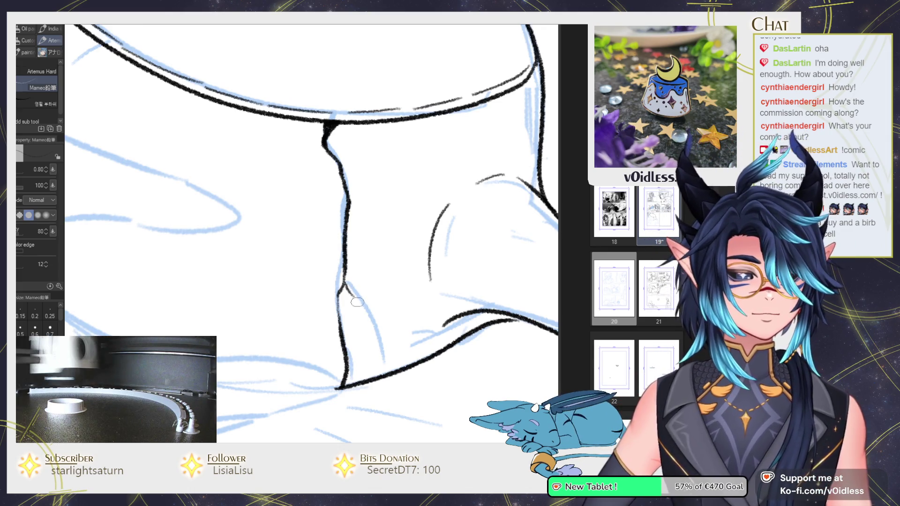
left_click_drag(387, 347, 393, 371)
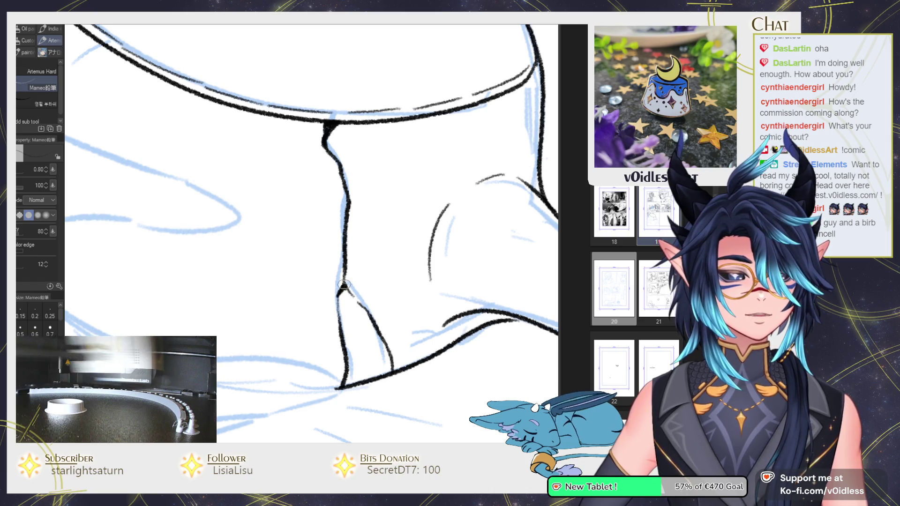
left_click_drag(338, 308, 339, 322)
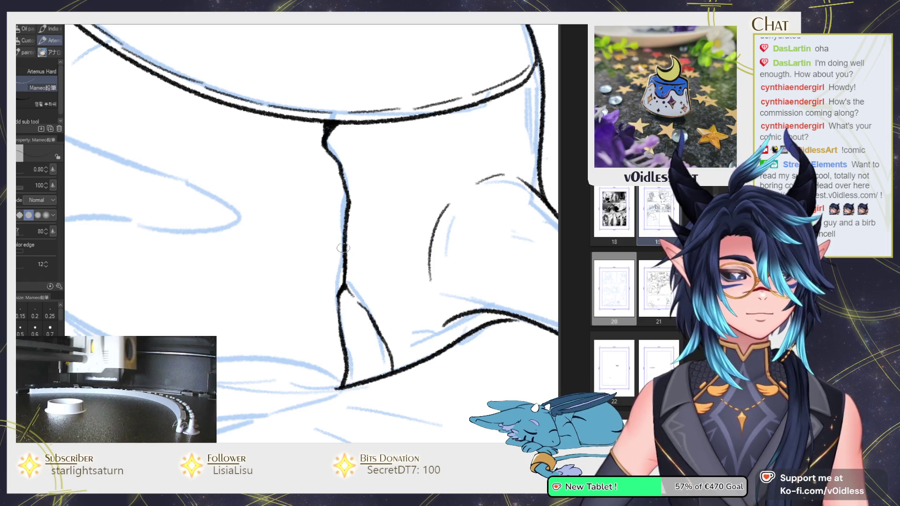
left_click_drag(343, 248, 345, 256)
left_click_drag(351, 191, 346, 258)
Step: Add a short stroke and stipple texture dots across the bowl and below its rim
scroll(370, 280, "down", 2)
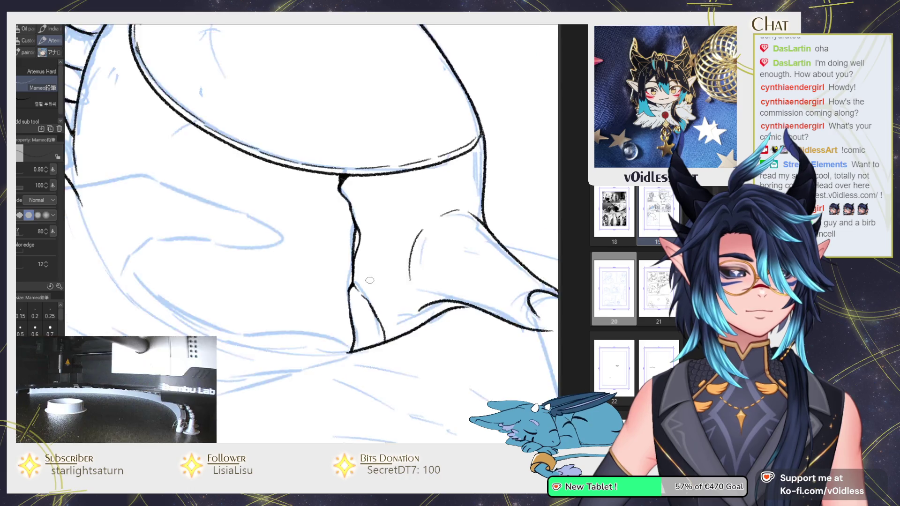
scroll(370, 280, "down", 5)
scroll(370, 280, "up", 4)
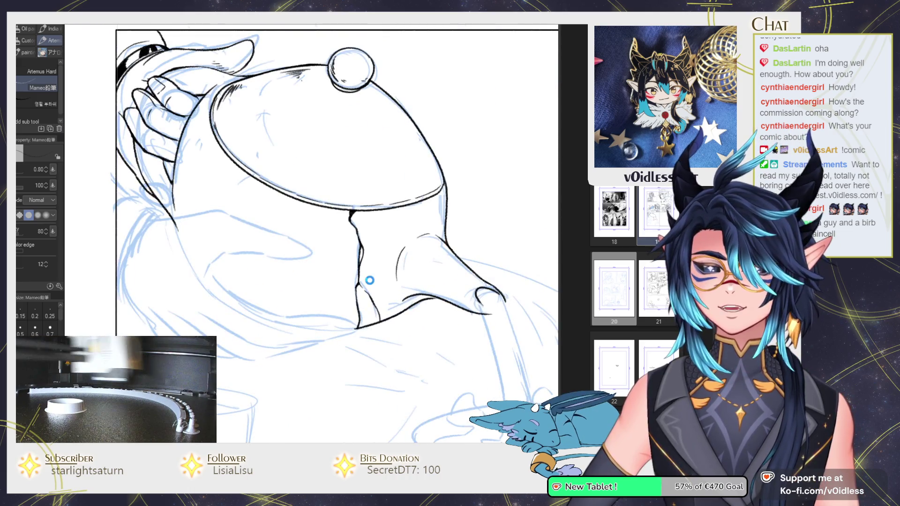
left_click_drag(259, 271, 268, 276)
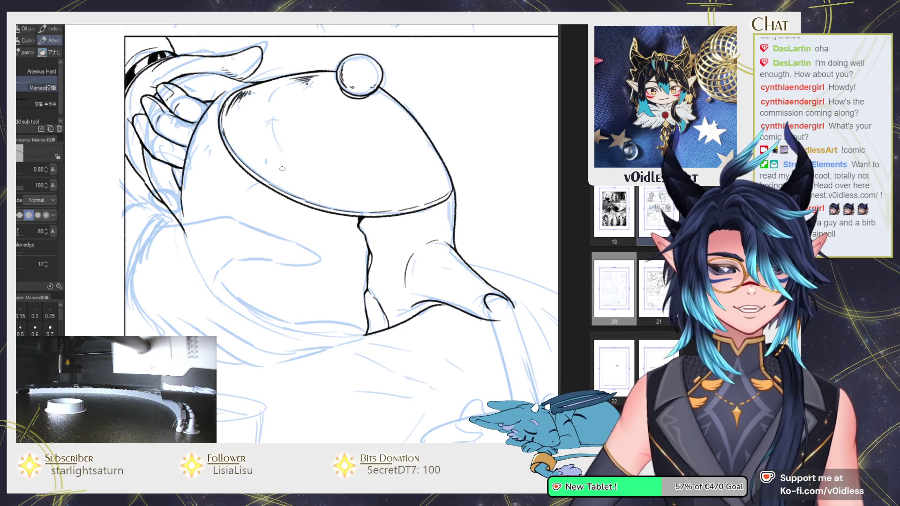
left_click_drag(281, 167, 295, 177)
left_click(372, 191)
left_click(399, 184)
left_click(410, 182)
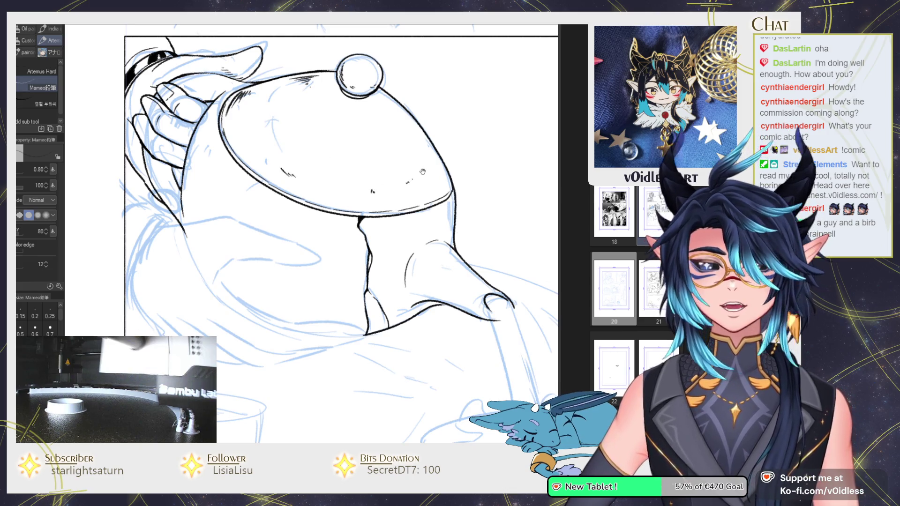
scroll(421, 173, "up", 1)
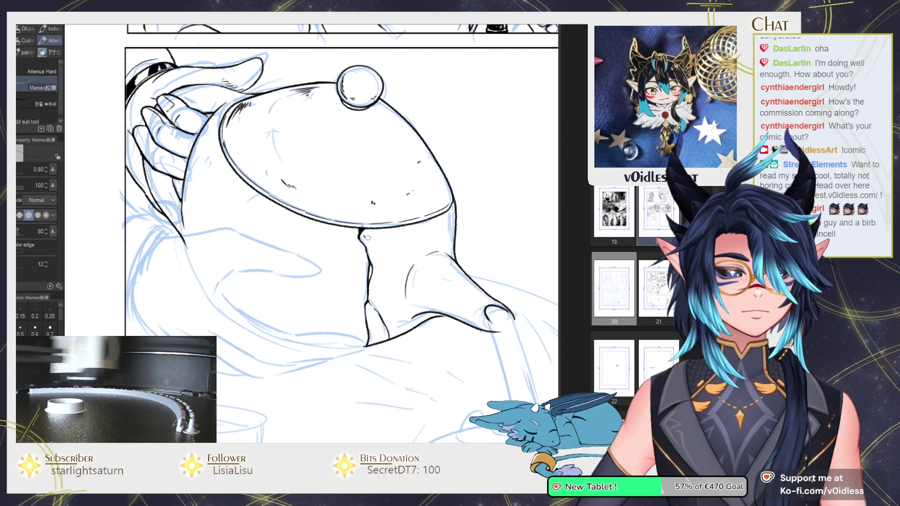
left_click(376, 237)
scroll(454, 212, "up", 2)
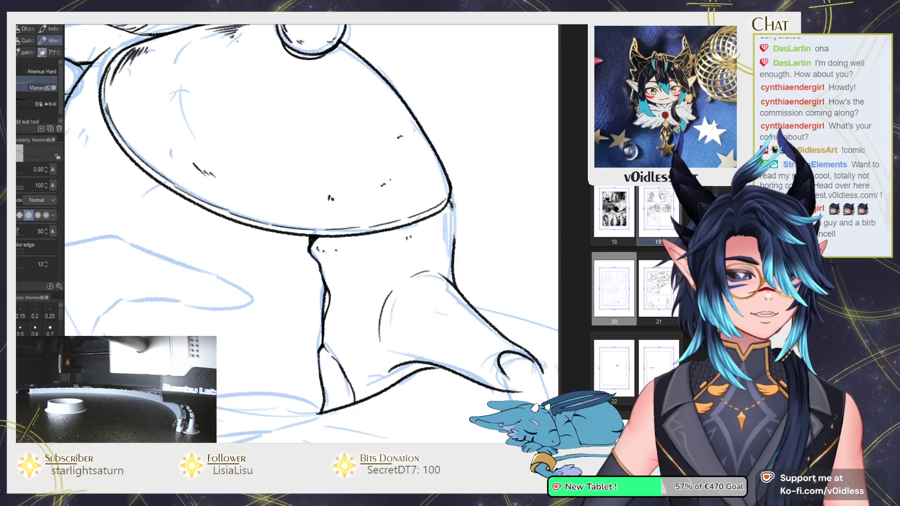
Step: Ink the bowl's right edge and a short stroke on its side
left_click_drag(450, 204, 452, 263)
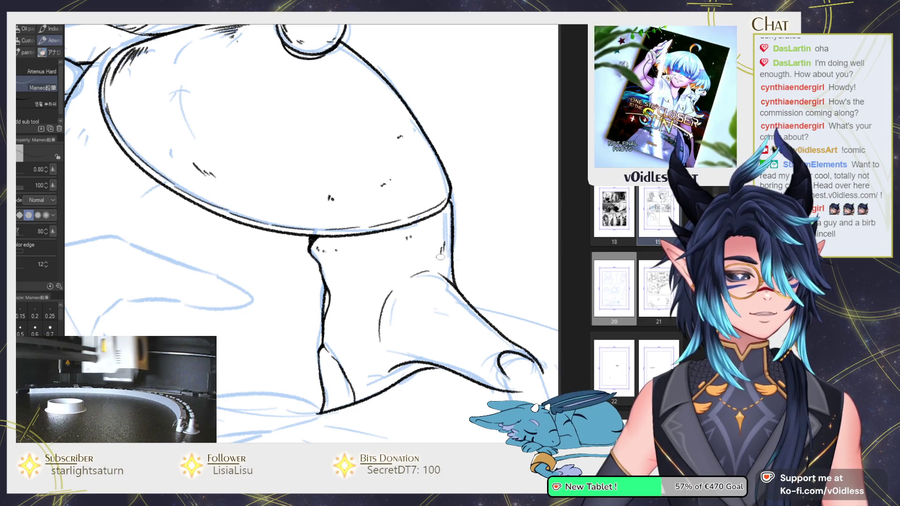
left_click_drag(390, 330, 398, 345)
scroll(414, 353, "down", 2)
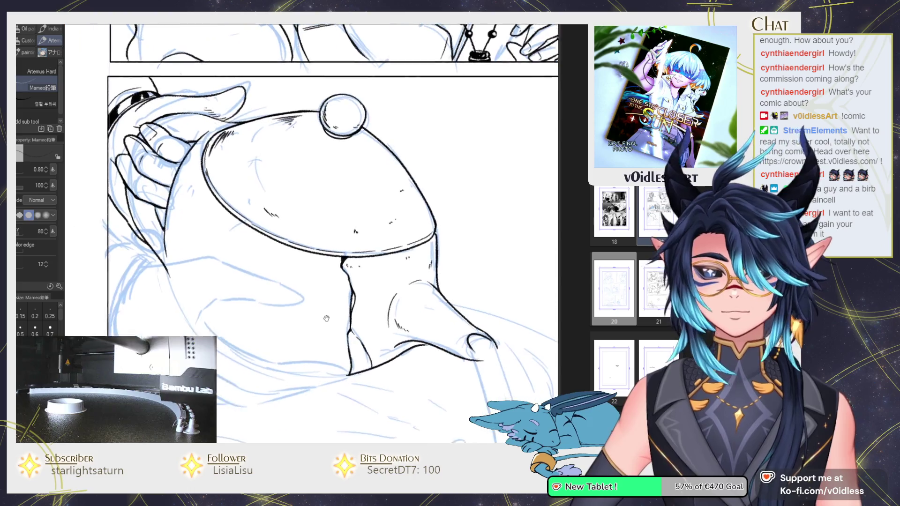
scroll(321, 305, "up", 1)
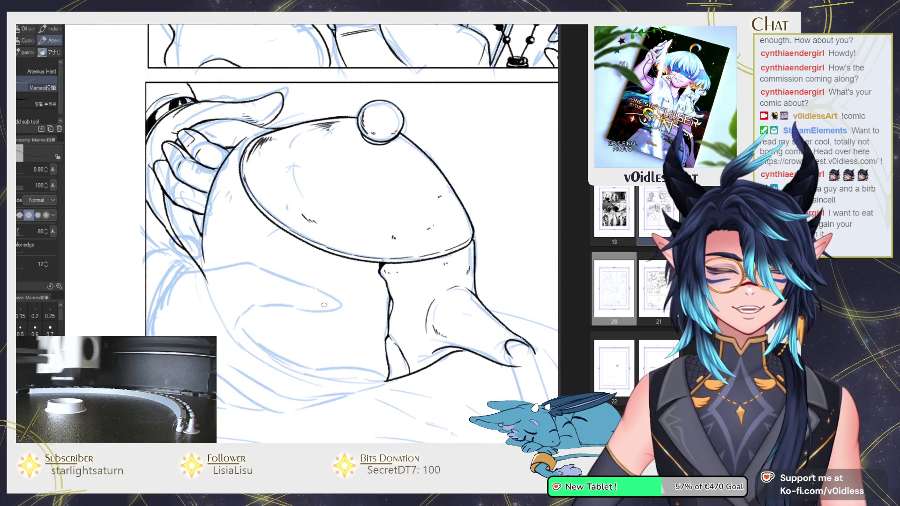
scroll(323, 302, "up", 2)
scroll(320, 286, "up", 1)
scroll(317, 270, "up", 2)
scroll(281, 272, "down", 1)
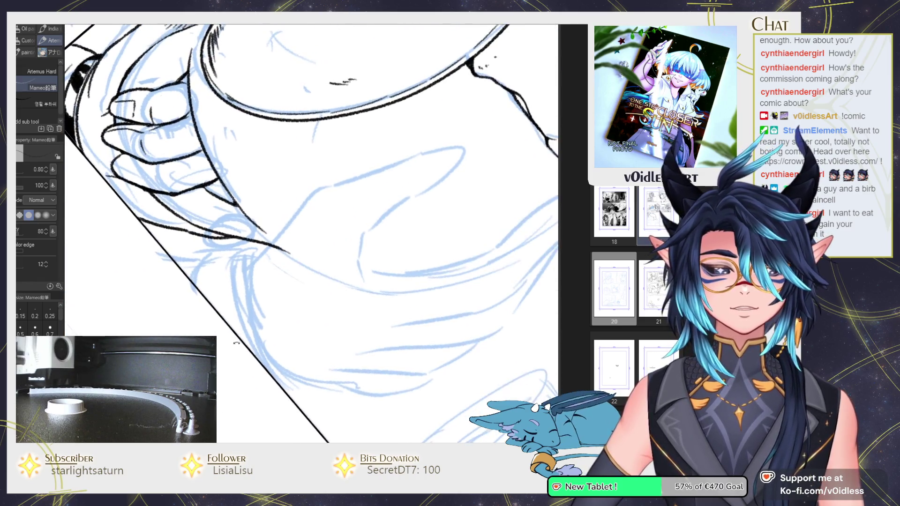
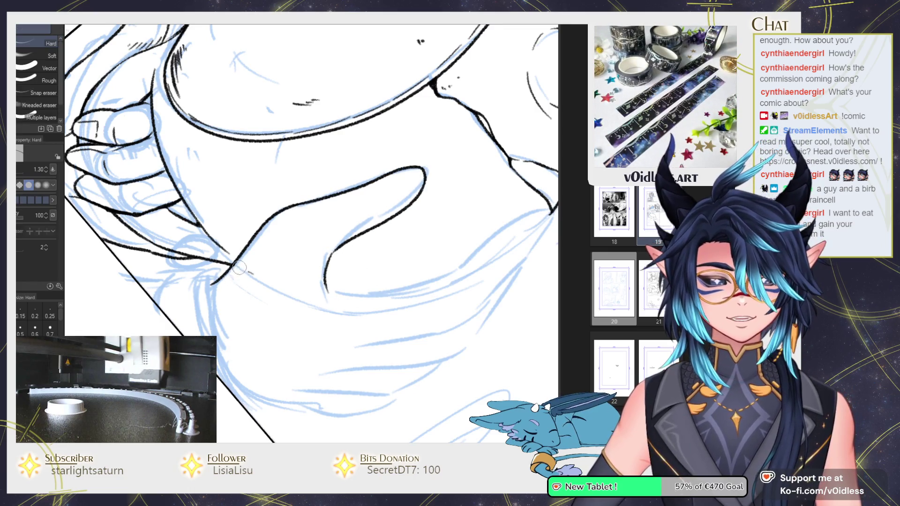
Step: Ink the finger contour lines, redrawing the finger underside as one longer curve
key("p")
mouse_move(315, 280)
left_mouse_down()
mouse_move(212, 292)
mouse_move(334, 283)
left_mouse_up()
left_click_drag(242, 301, 340, 273)
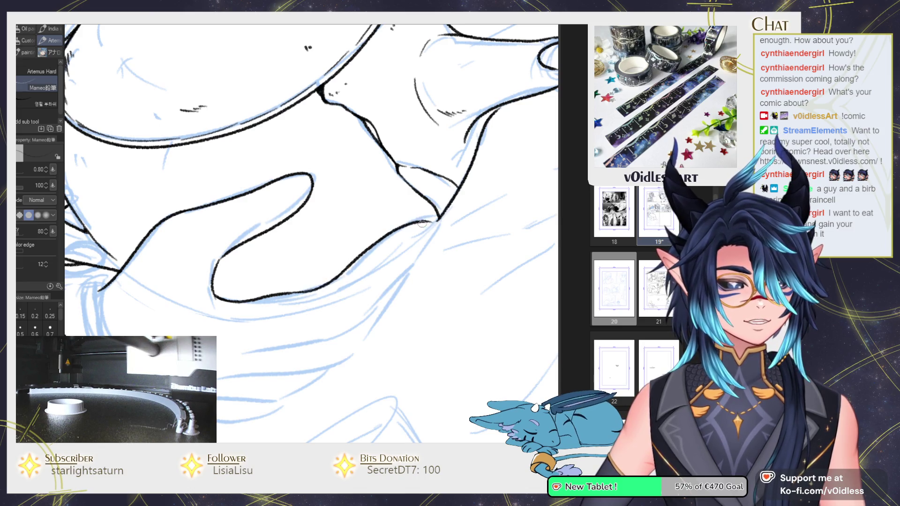
left_click_drag(422, 224, 434, 225)
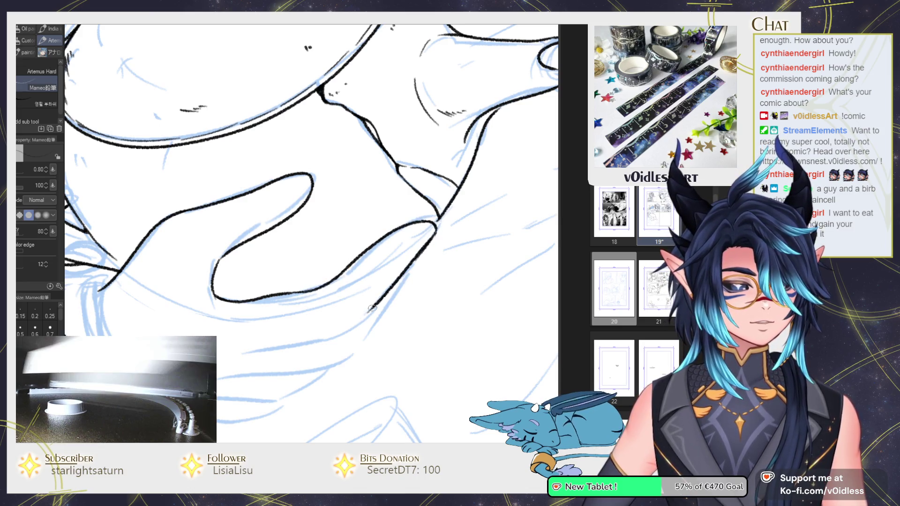
left_click_drag(366, 313, 352, 328)
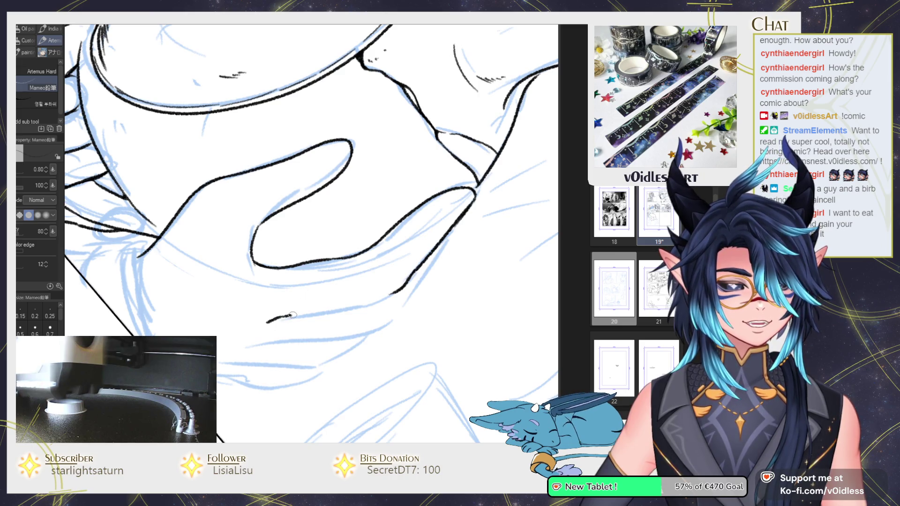
left_click_drag(291, 315, 370, 303)
key("ctrl+z")
mouse_move(283, 322)
left_mouse_down()
mouse_move(409, 276)
mouse_move(393, 281)
left_mouse_up()
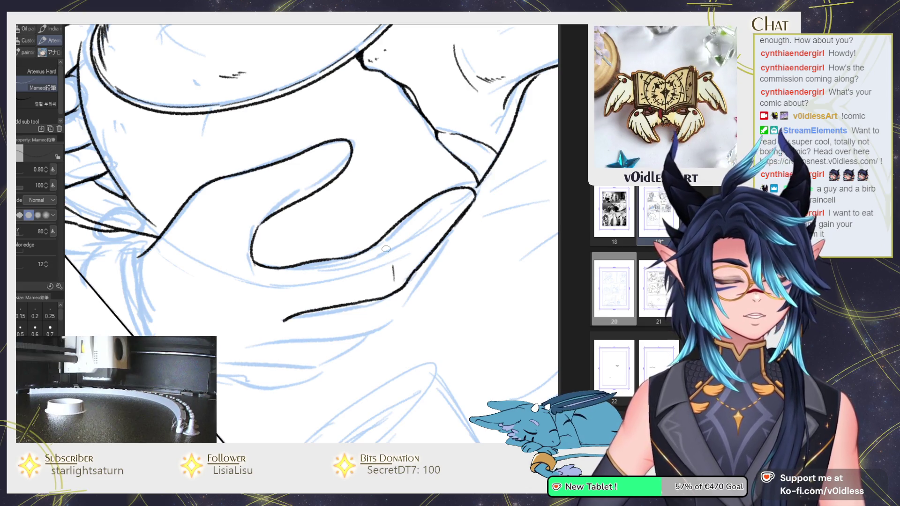
Step: Extend the lower finger strokes and connect them to the upper hand contour
left_click_drag(447, 260, 405, 210)
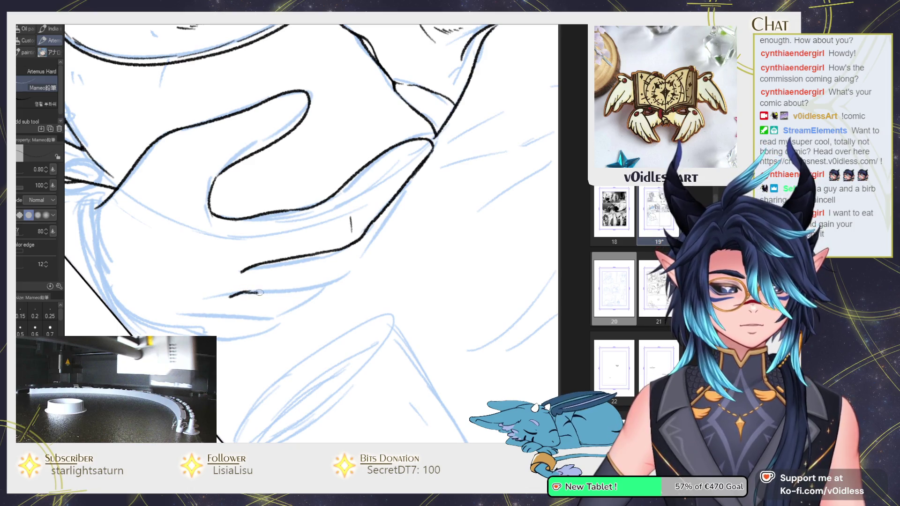
left_click_drag(259, 293, 323, 285)
left_click_drag(369, 238, 407, 192)
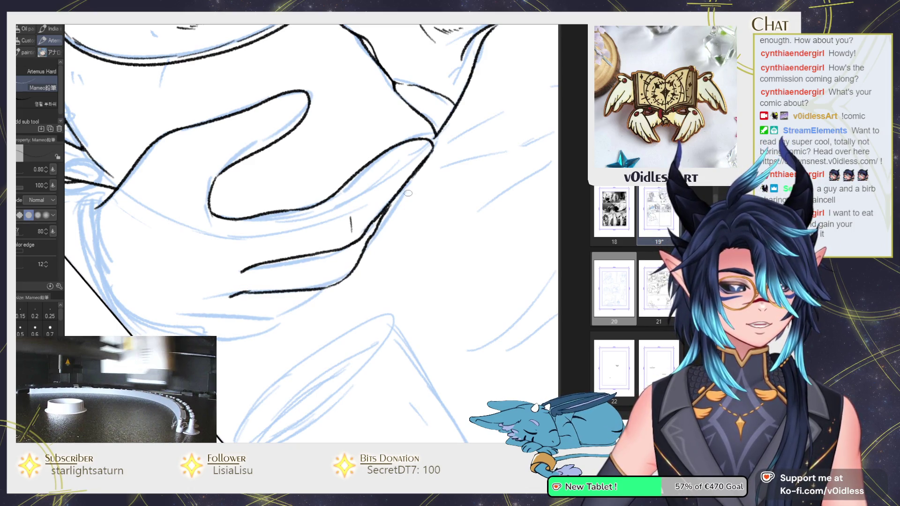
left_click_drag(321, 305, 338, 287)
mouse_move(255, 294)
left_mouse_down()
mouse_move(312, 291)
mouse_move(242, 248)
mouse_move(238, 118)
mouse_move(238, 166)
left_mouse_up()
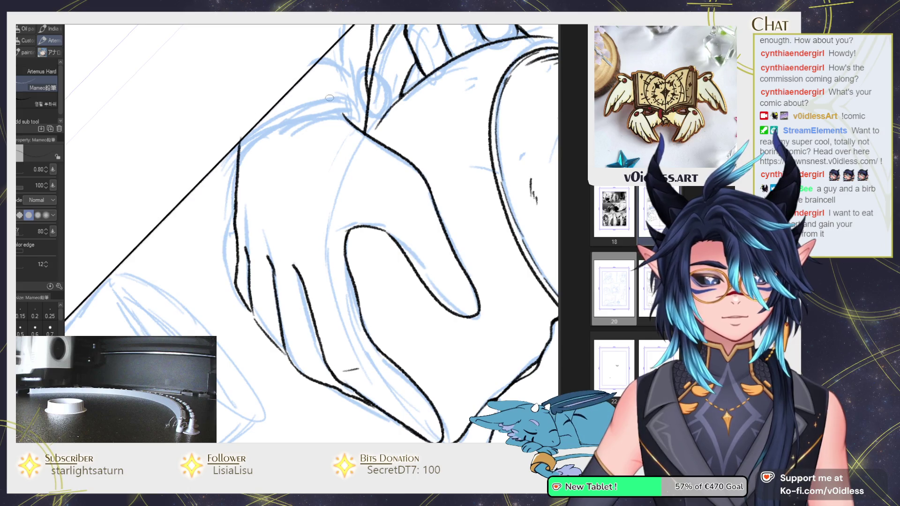
mouse_move(280, 187)
left_mouse_down()
mouse_move(279, 226)
mouse_move(261, 234)
mouse_move(280, 233)
mouse_move(277, 251)
left_mouse_up()
key("ctrl+z")
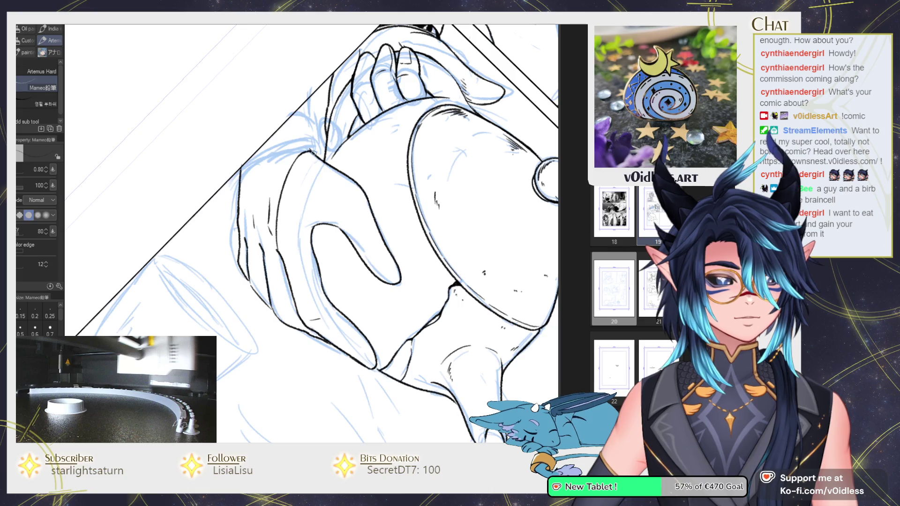
scroll(328, 178, "up", 2)
scroll(368, 224, "up", 2)
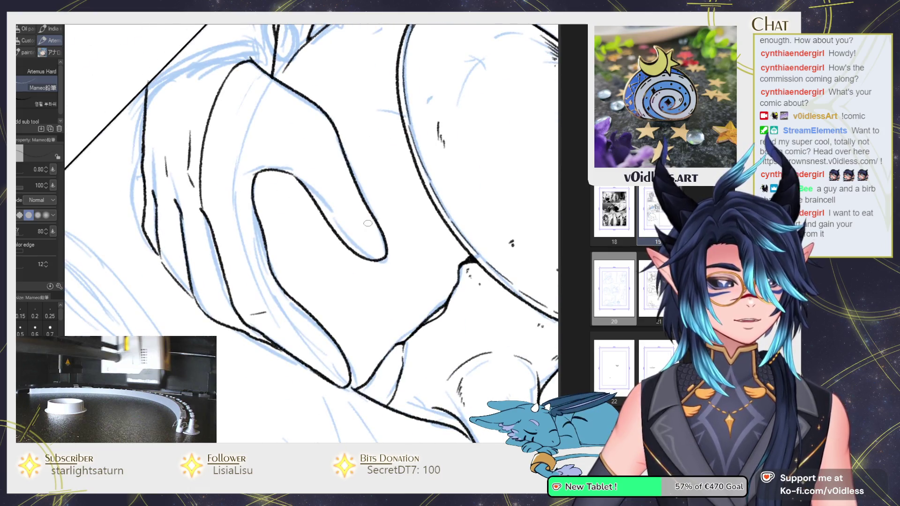
Step: Push the finger loop stroke upward with Liquify and add a short crease inside the hand
key("j")
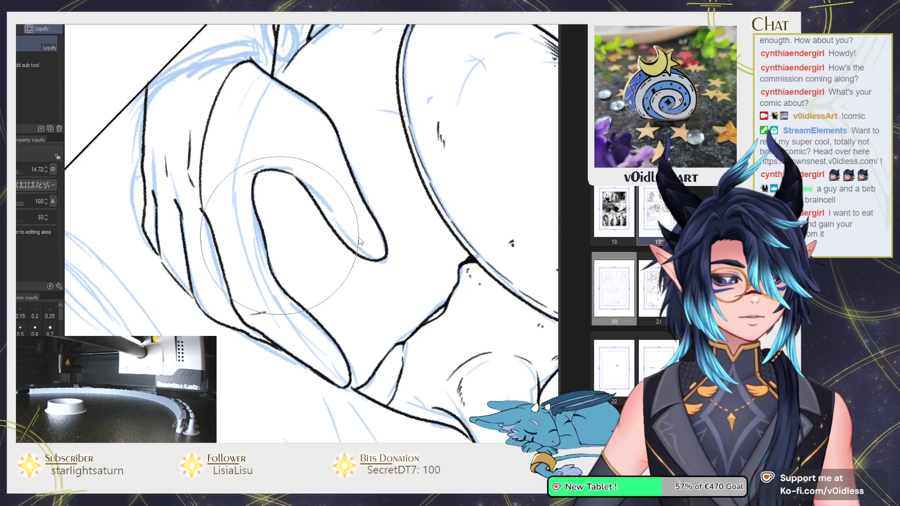
left_click_drag(376, 236, 307, 190)
key("p")
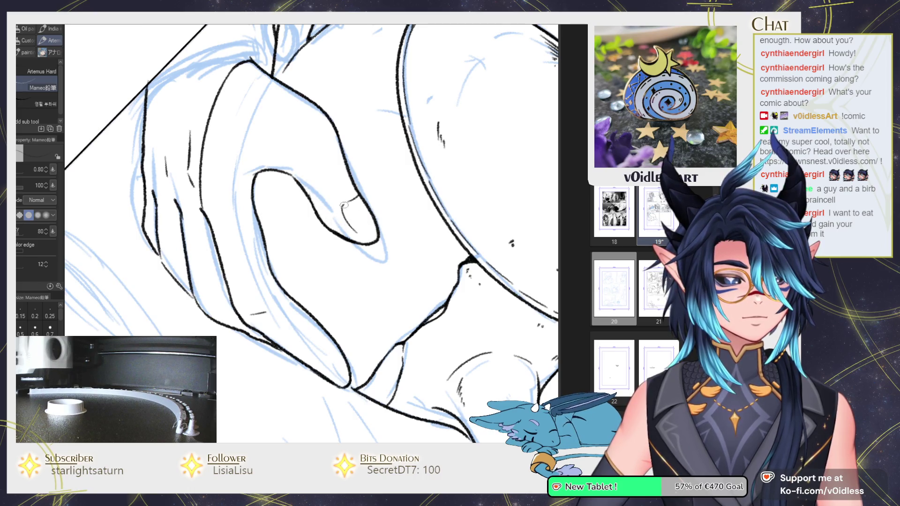
left_click_drag(310, 361, 340, 368)
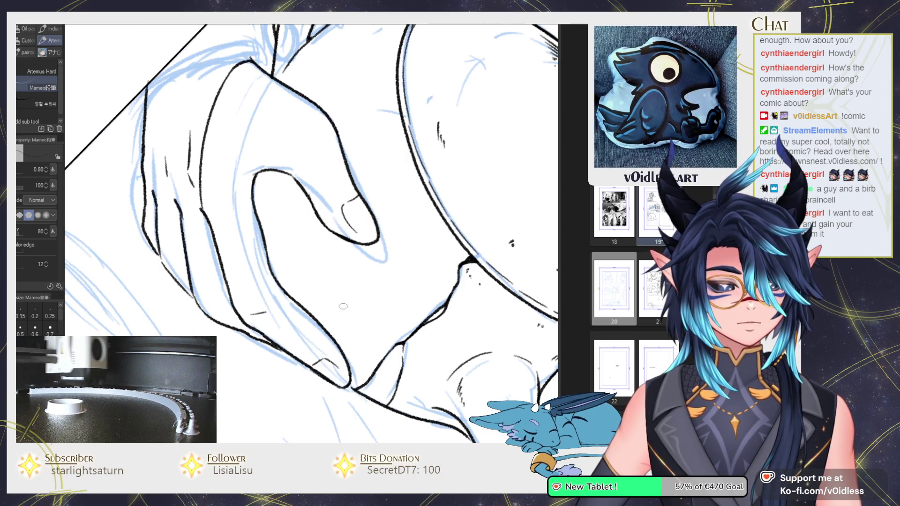
left_click_drag(343, 306, 462, 242)
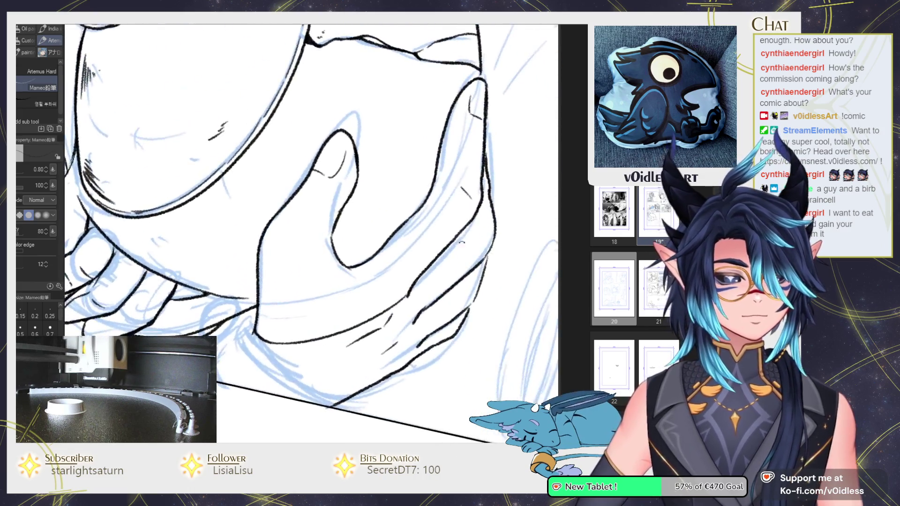
scroll(462, 242, "down", 5)
scroll(394, 190, "up", 4)
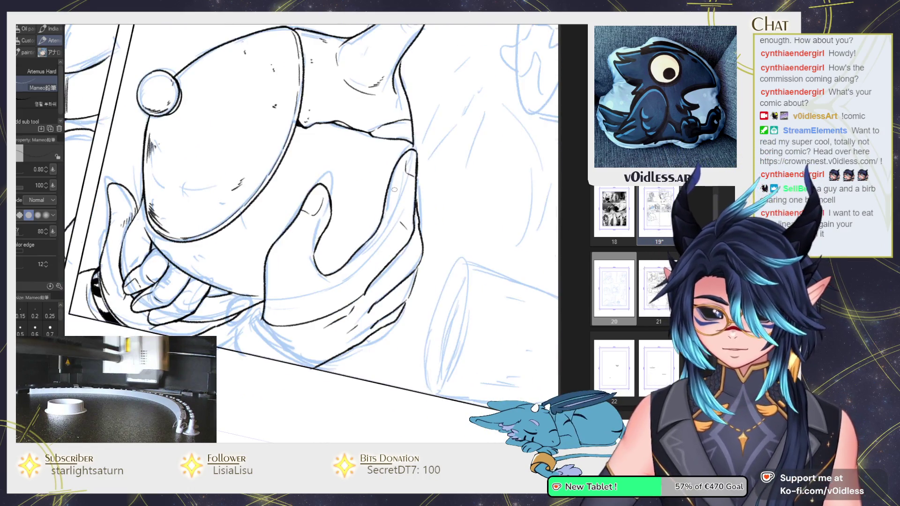
Step: Reshape the curve of the thumb with Liquify
key("j")
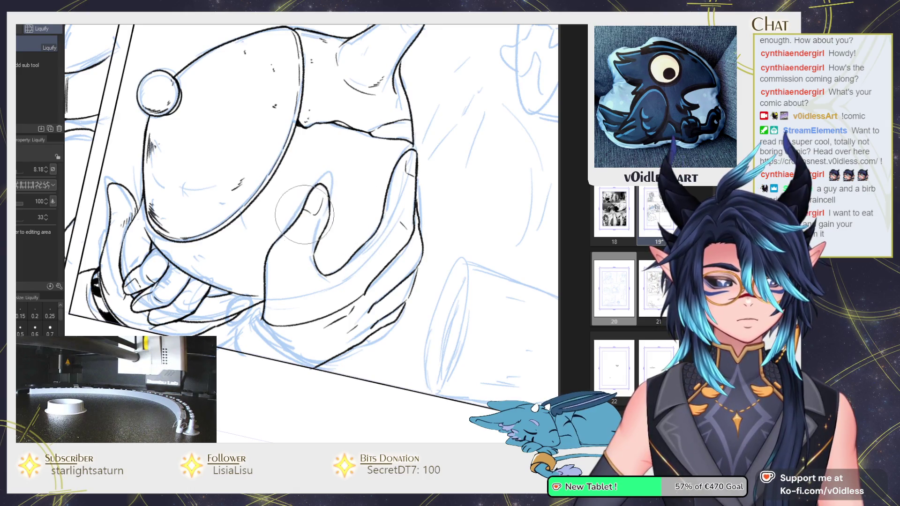
left_click_drag(304, 215, 314, 196)
key("p")
scroll(314, 196, "up", 2)
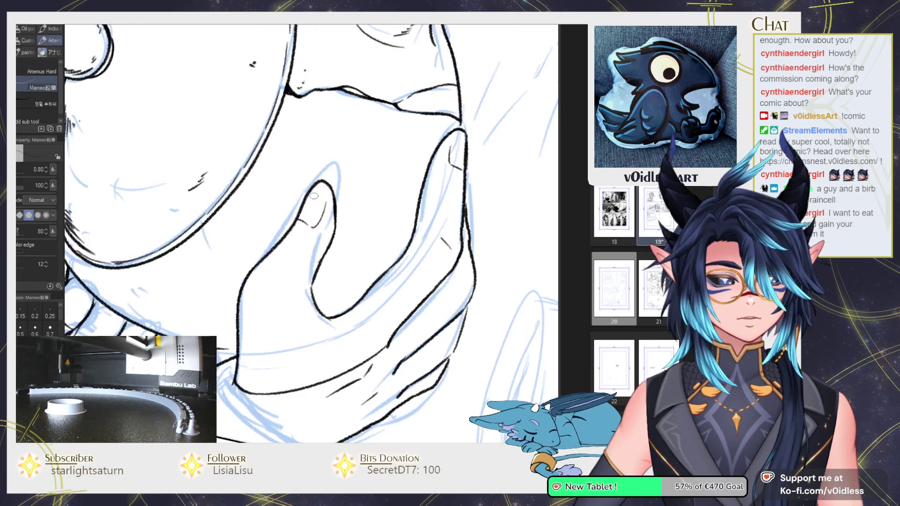
scroll(296, 218, "up", 1)
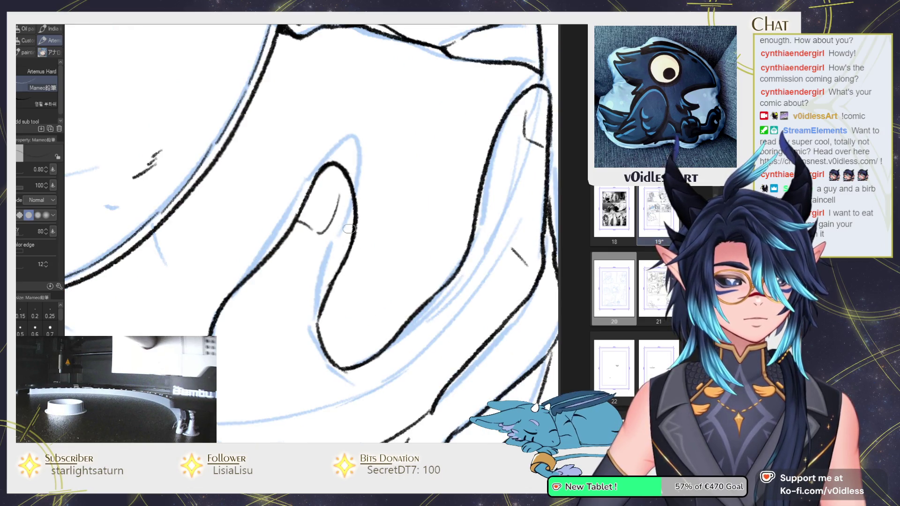
scroll(395, 264, "down", 4)
scroll(388, 245, "up", 3)
Step: Erase the rough thumb contour and redraw it as a clean ink line
left_click_drag(389, 181, 352, 280)
key("e")
left_click_drag(357, 229, 354, 281)
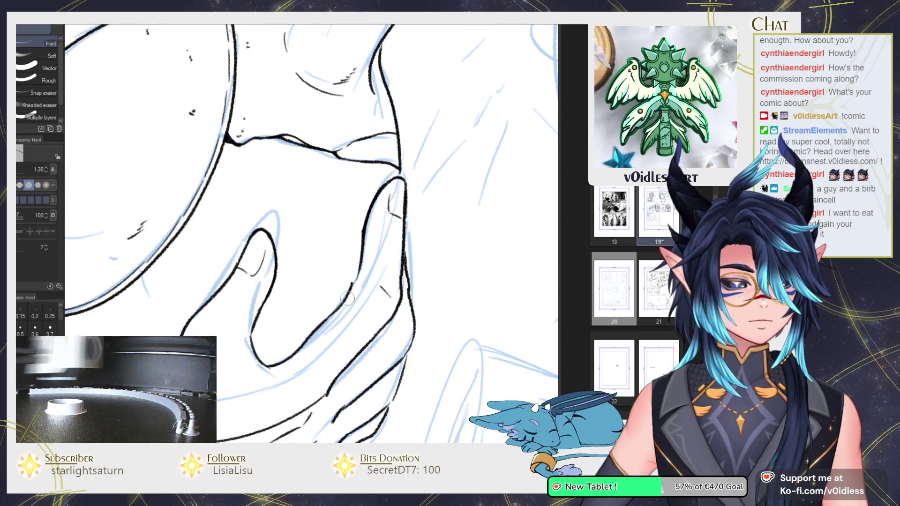
key("p")
left_click_drag(363, 236, 337, 307)
key("e")
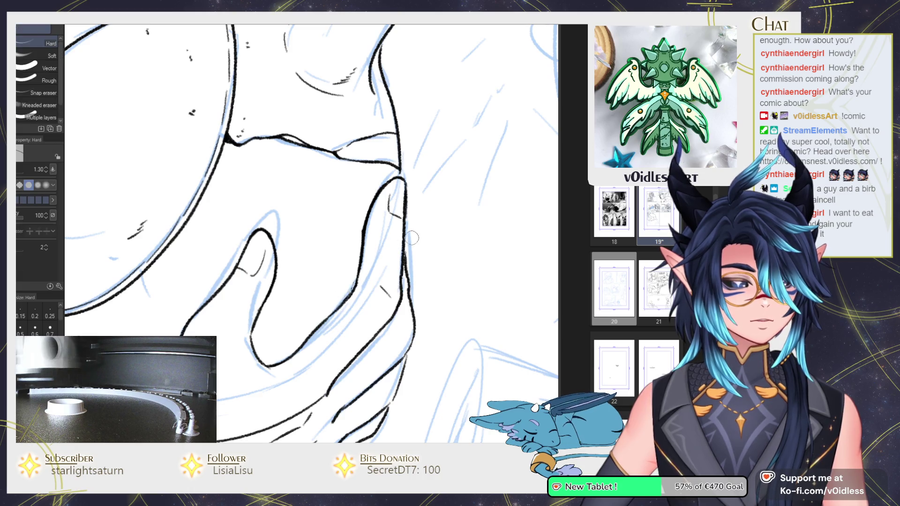
key("p")
scroll(333, 266, "down", 3)
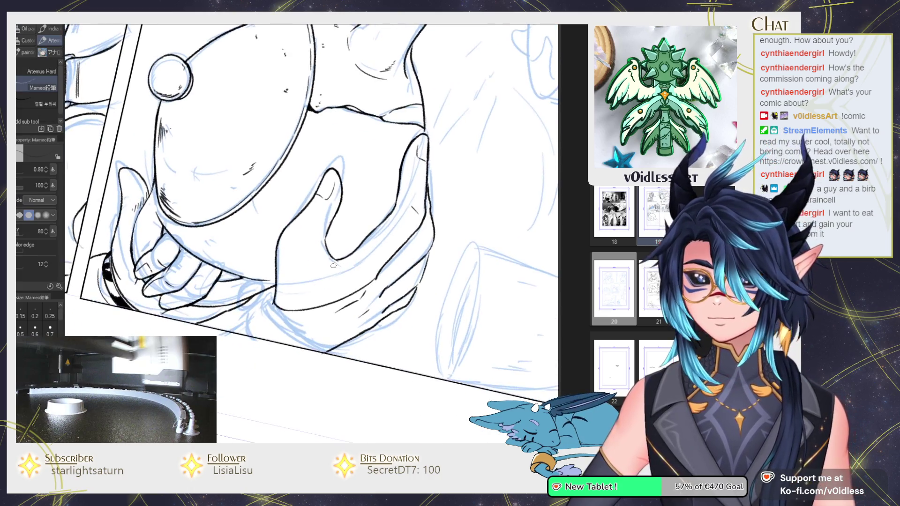
Step: Redraw the ink line running from the lower left up to the hand junction
scroll(333, 266, "up", 2)
scroll(290, 258, "up", 1)
scroll(261, 255, "up", 2)
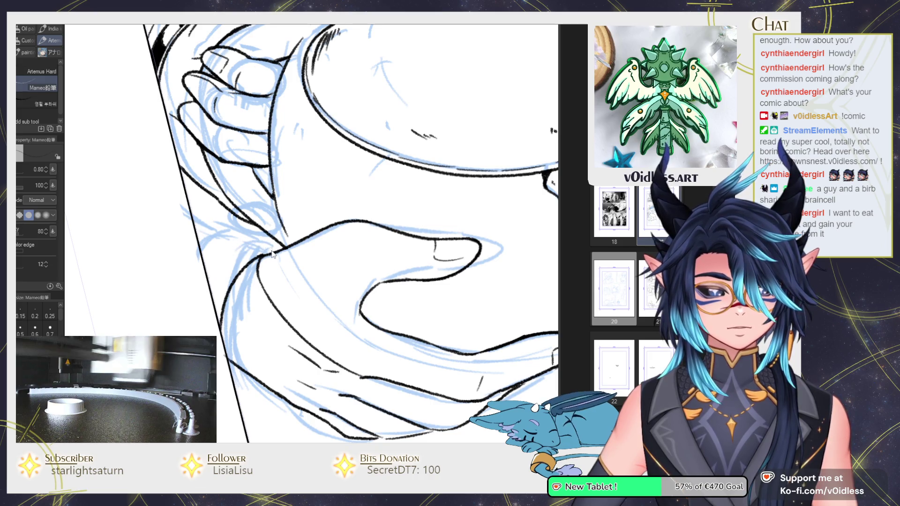
scroll(222, 279, "up", 1)
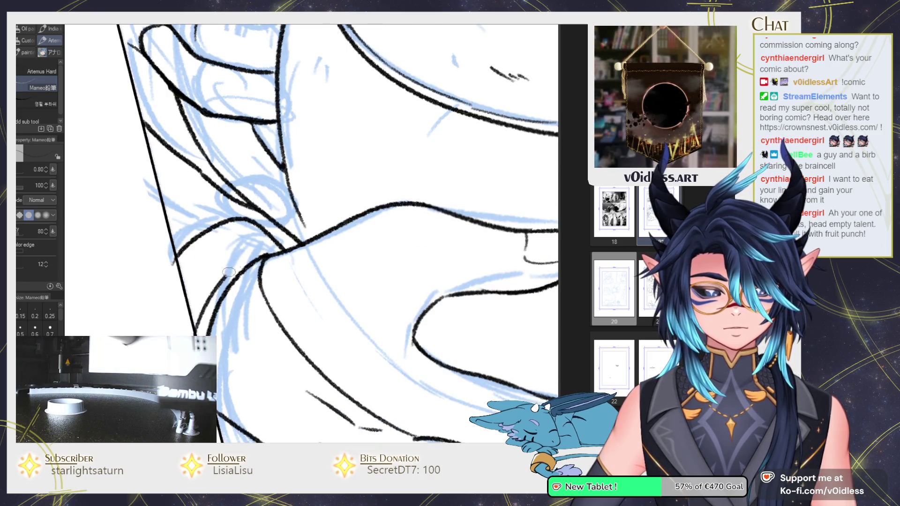
left_click_drag(228, 272, 285, 239)
key("ctrl+z")
left_click_drag(195, 330, 283, 241)
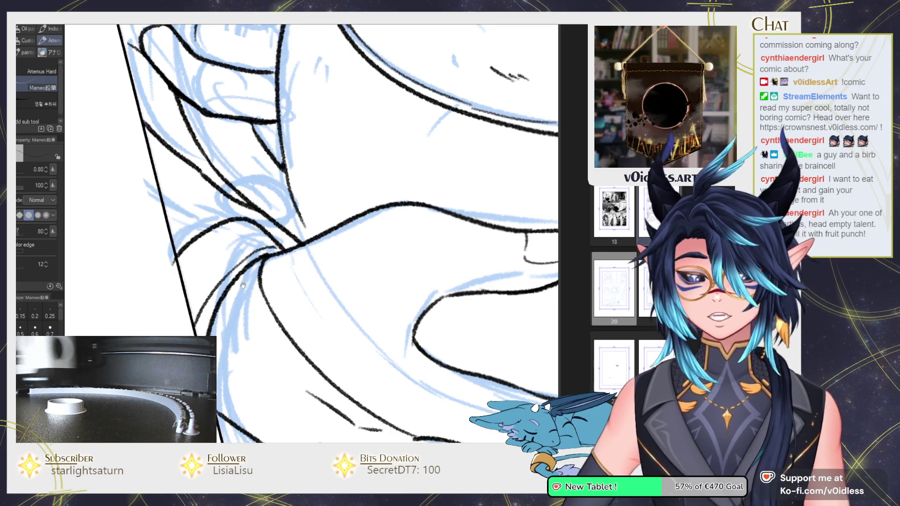
left_click_drag(243, 285, 249, 282)
key("e")
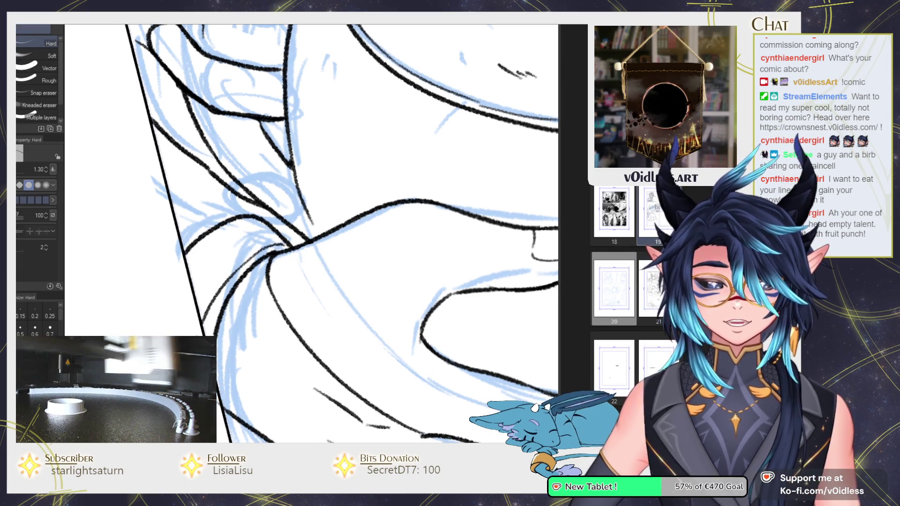
key("p")
left_click_drag(286, 242, 186, 293)
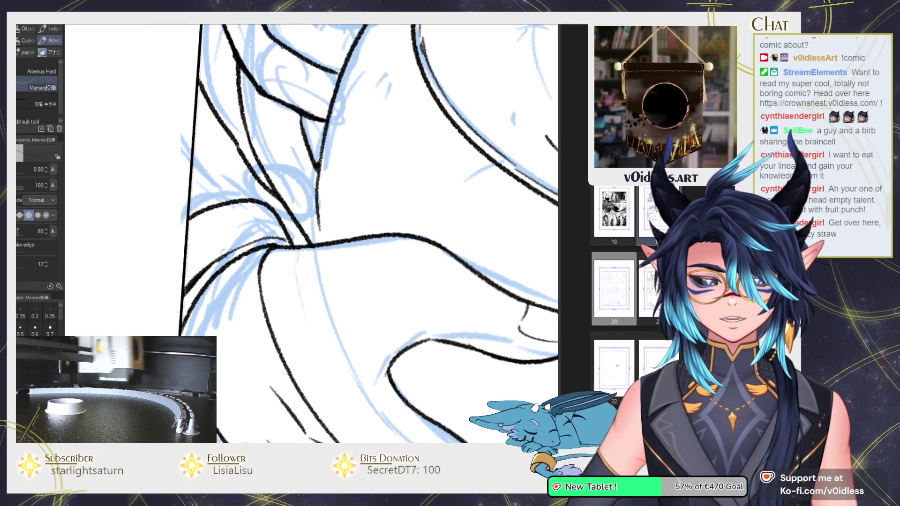
Step: Fill the sleeve cuff shadow beside the hand junction solid black
left_click_drag(226, 253, 216, 257)
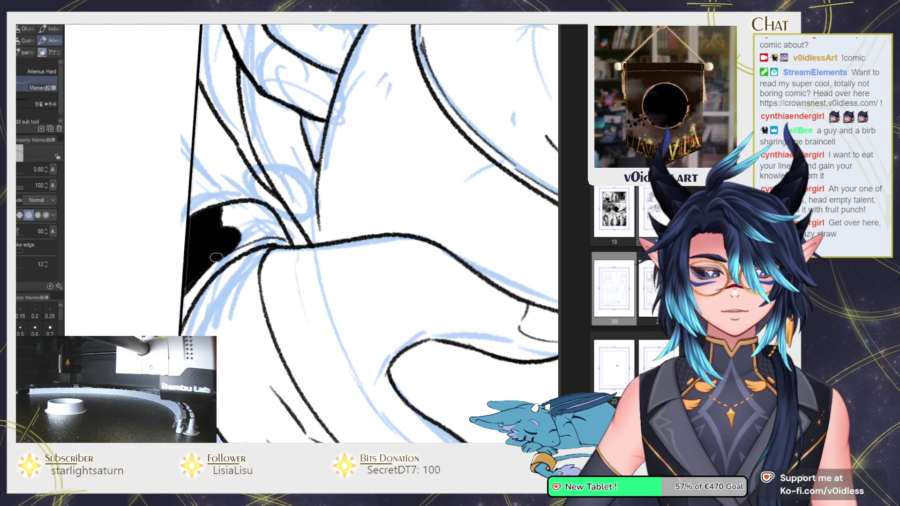
mouse_move(251, 207)
left_mouse_down()
mouse_move(264, 234)
mouse_move(257, 203)
left_mouse_up()
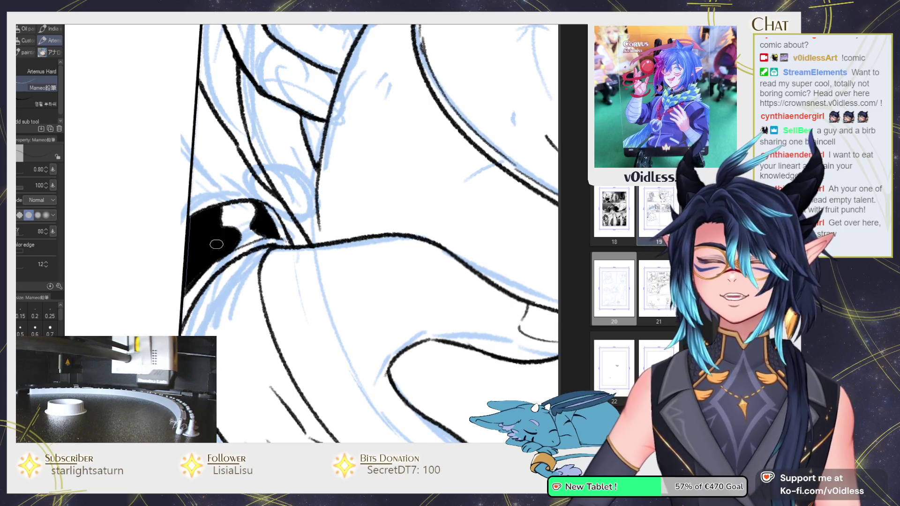
scroll(225, 240, "up", 3)
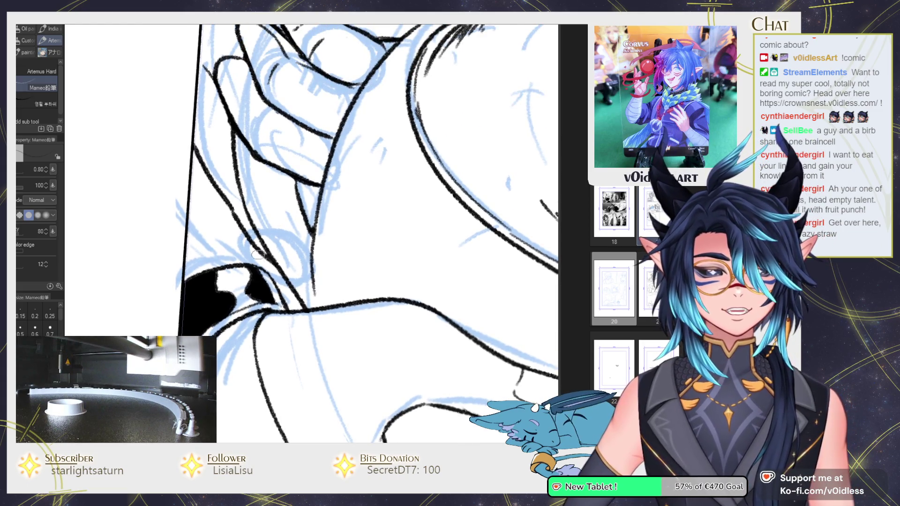
scroll(258, 254, "down", 2)
scroll(257, 254, "down", 3)
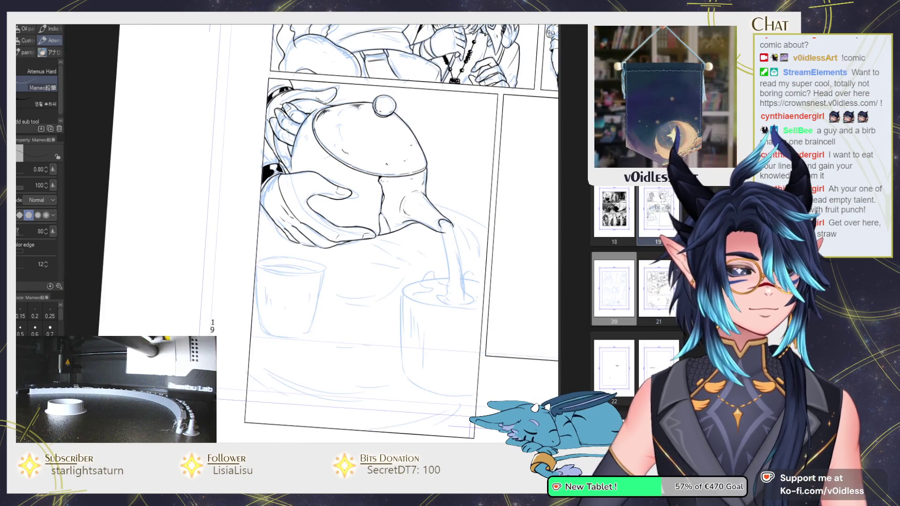
scroll(219, 304, "up", 5)
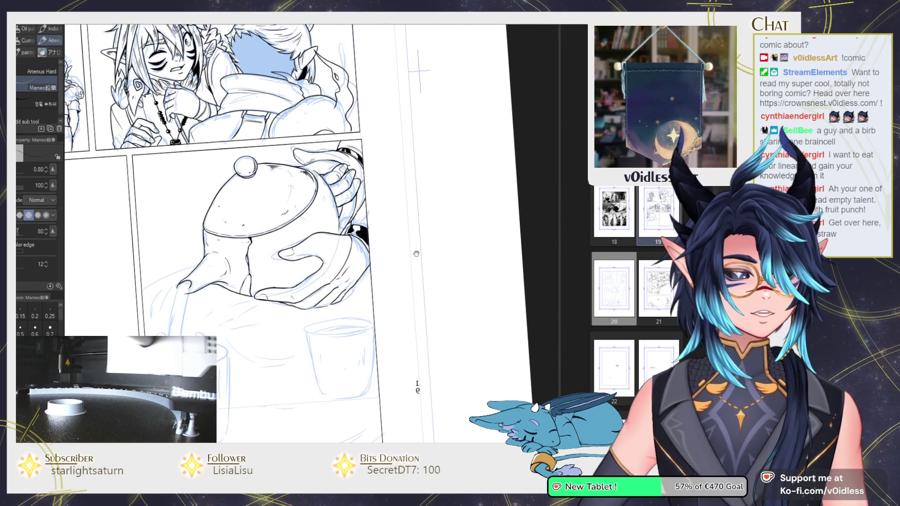
Step: Tilt the canvas, then reset the view straight and zoom toward the spout
left_click_drag(219, 303, 281, 262)
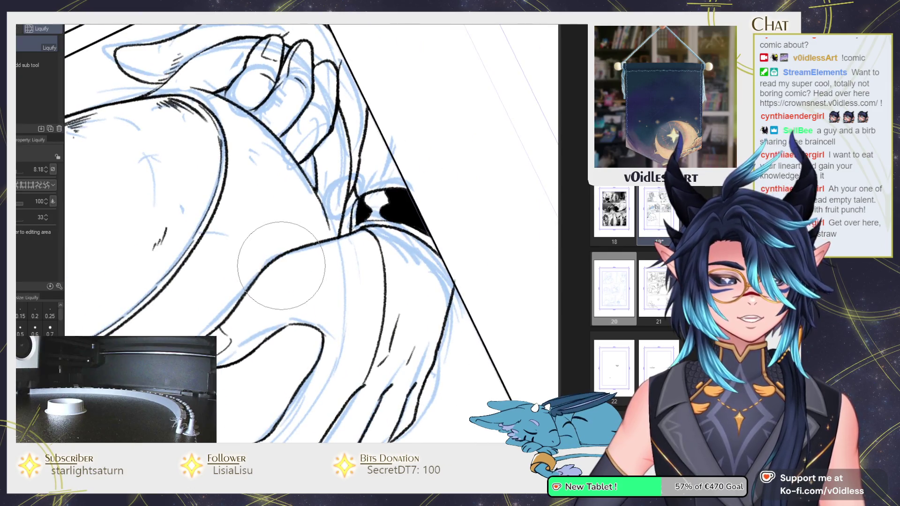
left_click_drag(386, 148, 314, 190)
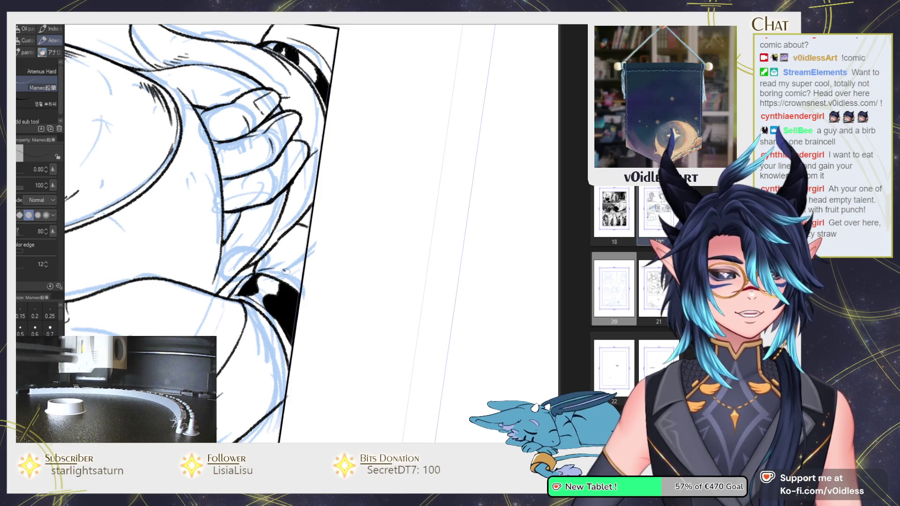
scroll(300, 253, "down", 2)
scroll(309, 257, "up", 2)
key("e")
key("p")
scroll(316, 263, "up", 2)
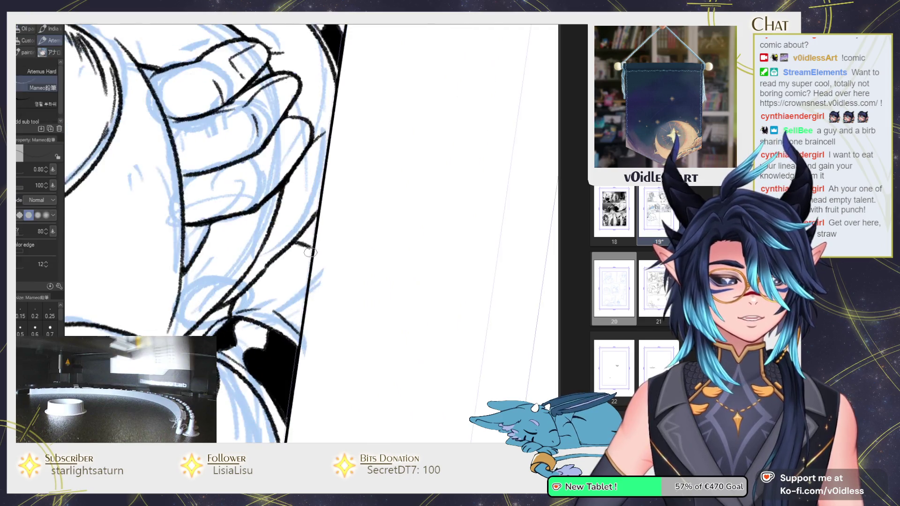
scroll(323, 260, "down", 3)
scroll(336, 259, "up", 2)
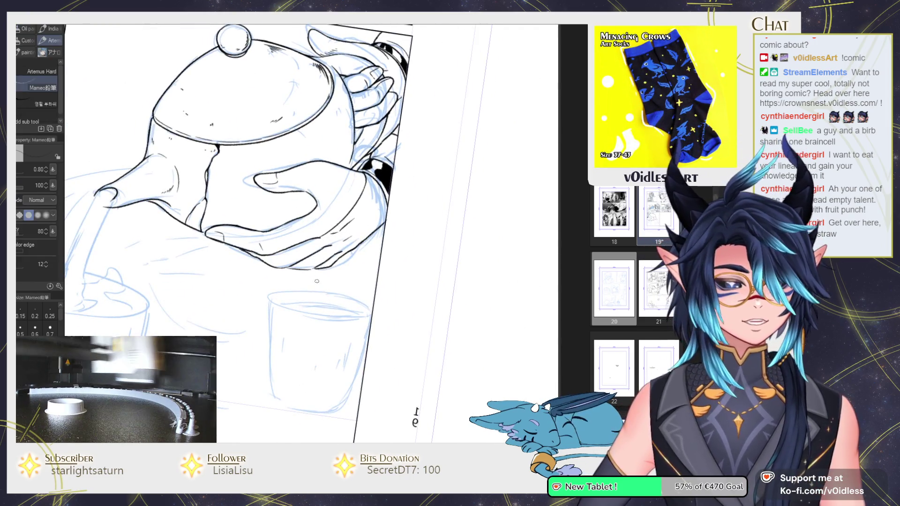
scroll(337, 259, "down", 1)
key("ctrl+@")
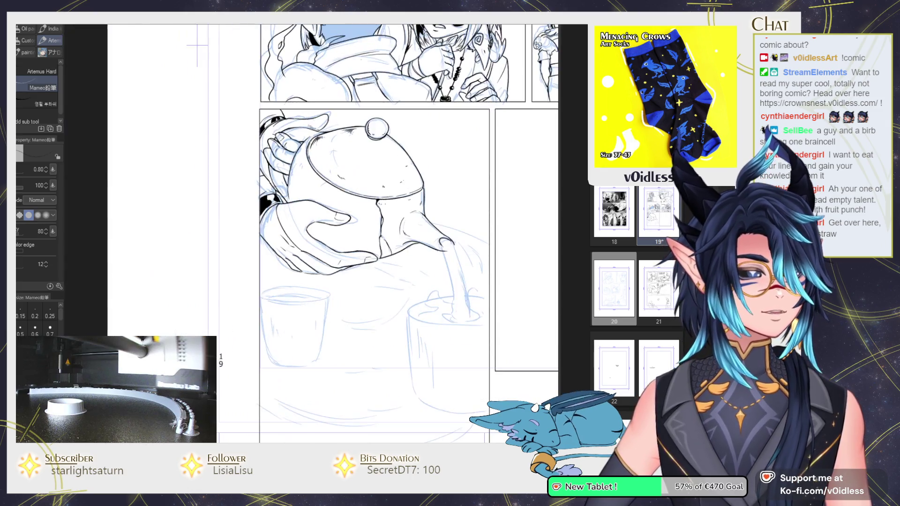
scroll(414, 252, "down", 1)
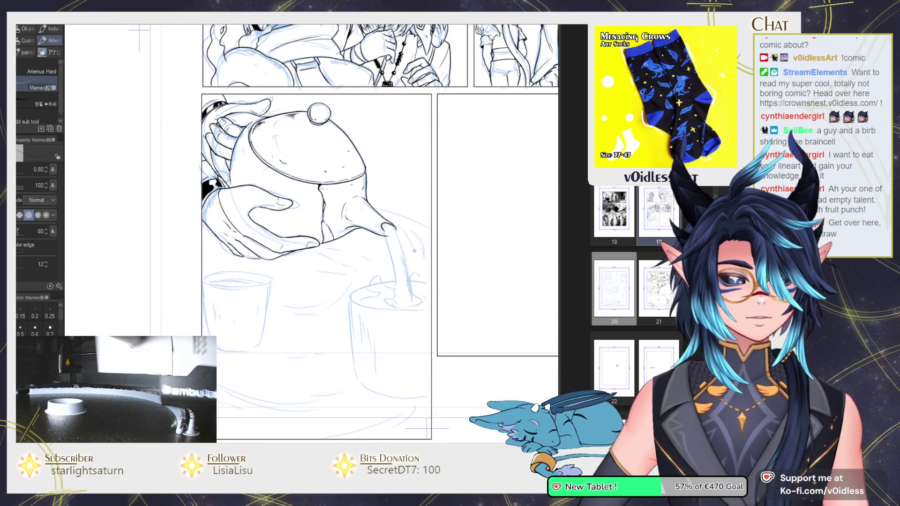
scroll(414, 251, "up", 2)
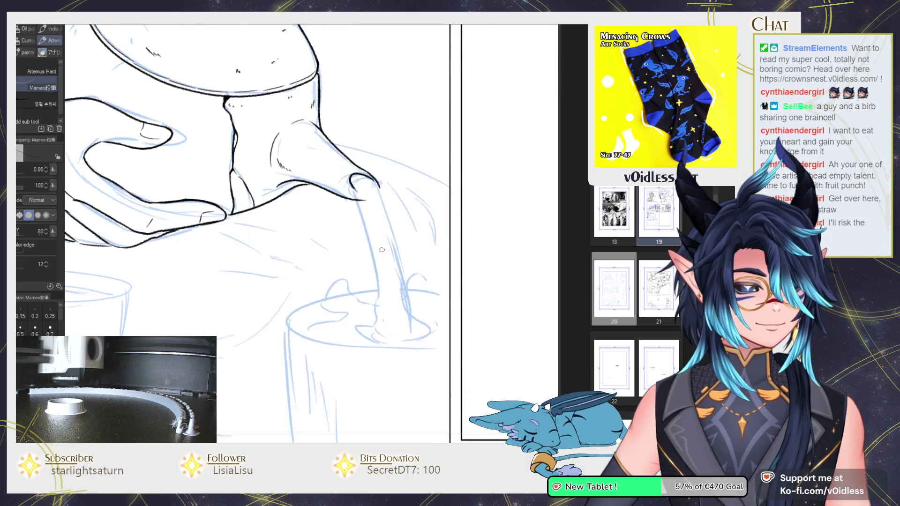
Step: Ink the tea stream from the spout and the splash curves and ripples in the cup
scroll(414, 251, "up", 2)
left_click_drag(346, 171, 364, 211)
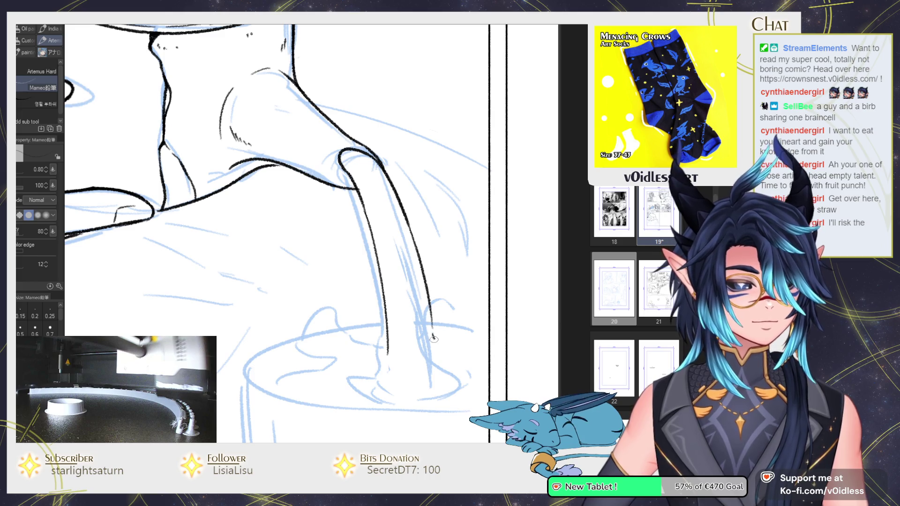
scroll(433, 337, "down", 2)
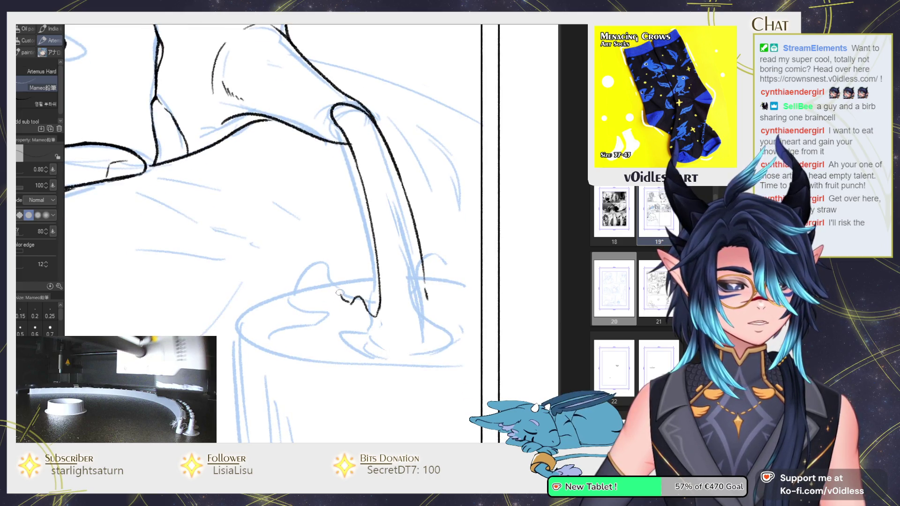
mouse_move(339, 293)
left_mouse_down()
mouse_move(305, 319)
mouse_move(325, 342)
left_mouse_up()
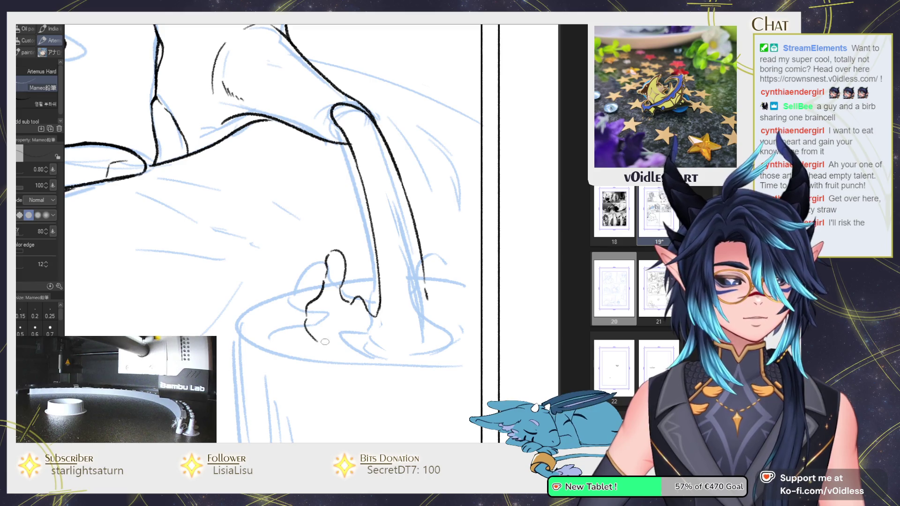
left_click_drag(426, 294, 449, 320)
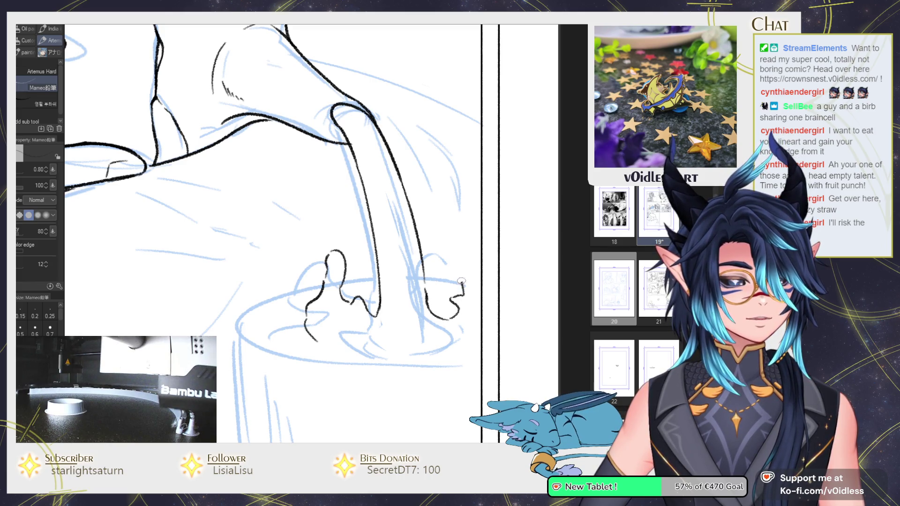
left_click_drag(461, 281, 472, 329)
mouse_move(408, 323)
left_mouse_down()
mouse_move(431, 349)
mouse_move(373, 352)
left_mouse_up()
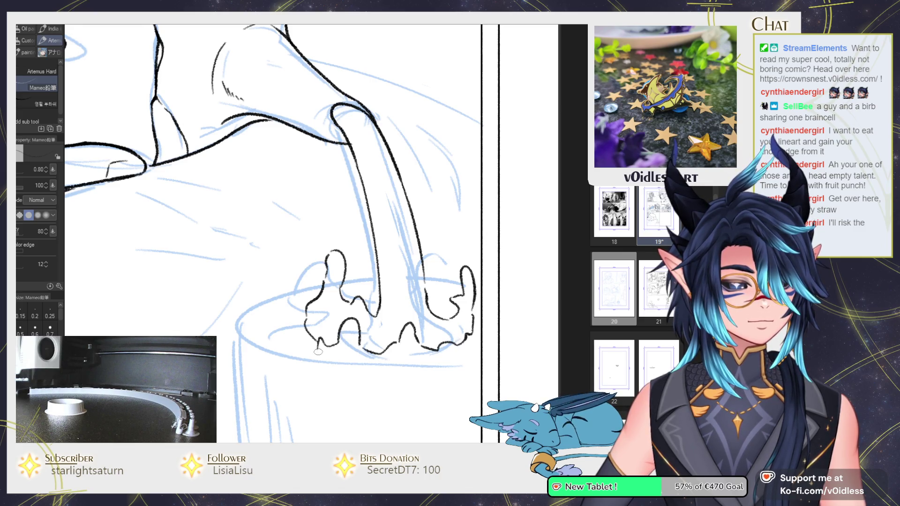
scroll(318, 351, "down", 1)
left_click_drag(304, 298, 251, 313)
mouse_move(308, 318)
left_mouse_down()
mouse_move(290, 329)
mouse_move(355, 338)
mouse_move(449, 334)
left_mouse_up()
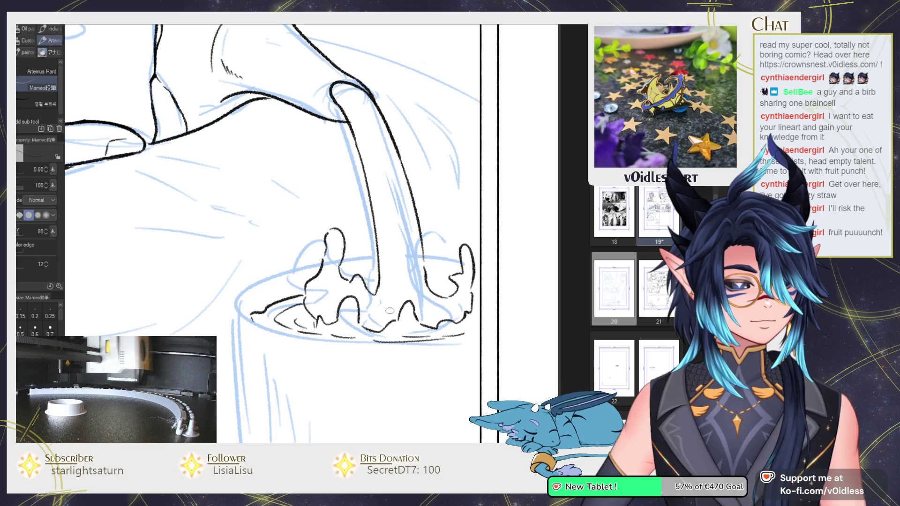
Step: Ink the cup rim edges with dark hatching inside, and darken the small splash loop
left_click_drag(377, 257, 341, 261)
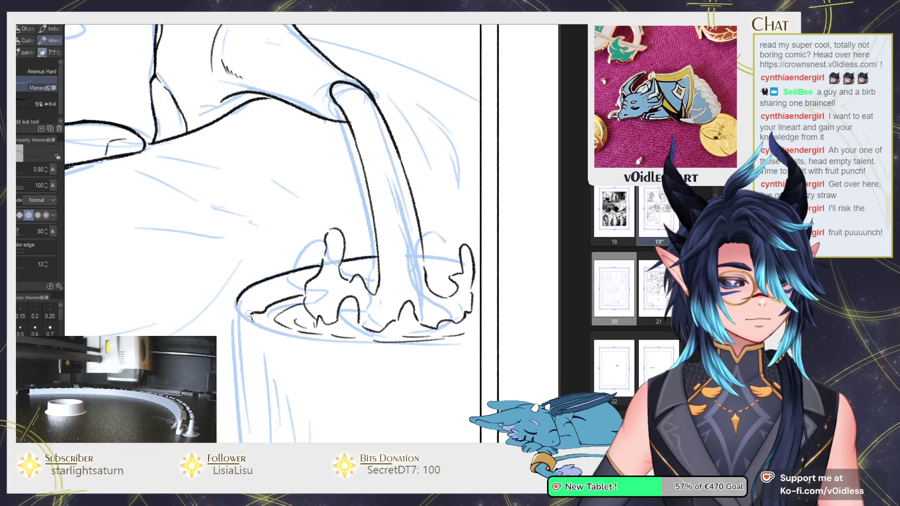
scroll(301, 327, "up", 3)
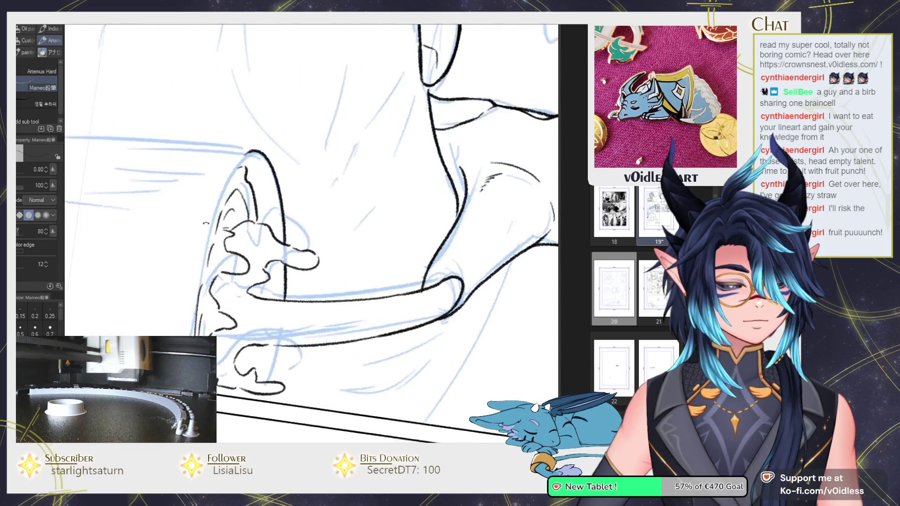
left_click_drag(249, 162, 207, 244)
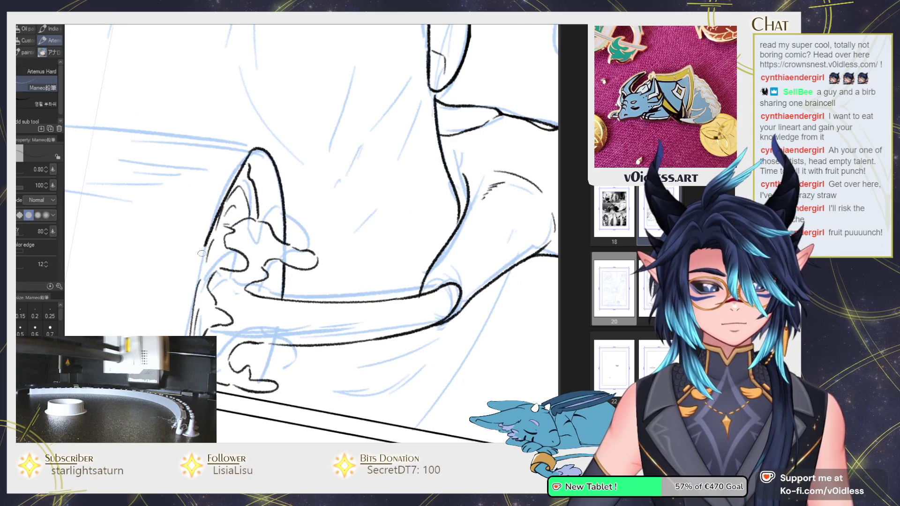
left_click_drag(260, 378, 273, 349)
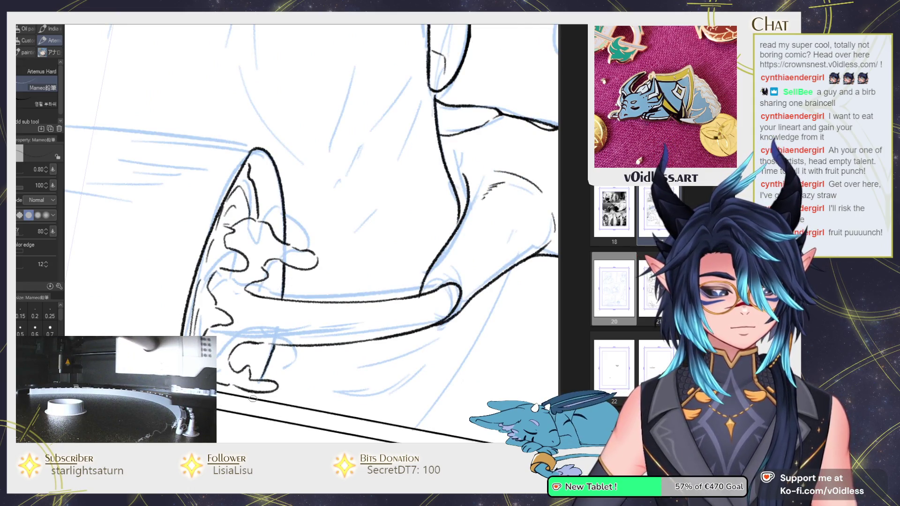
left_click_drag(328, 309, 403, 268)
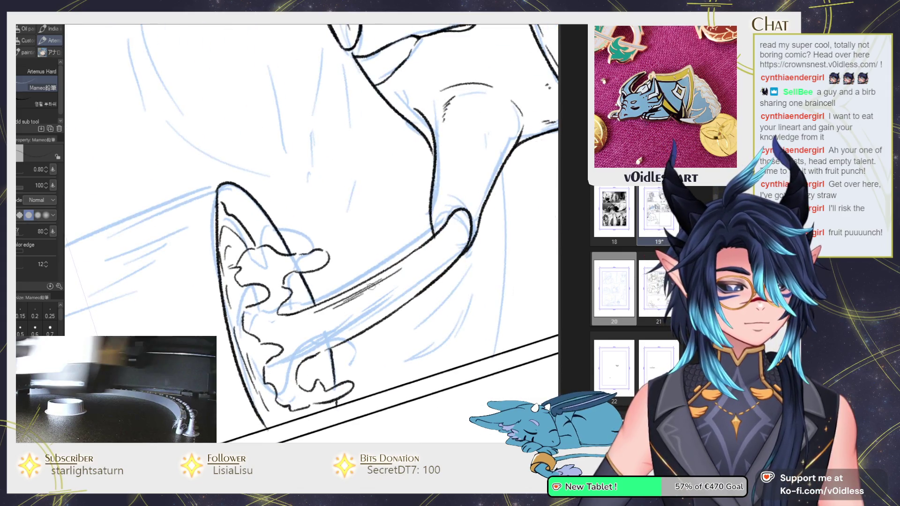
left_click_drag(462, 238, 403, 281)
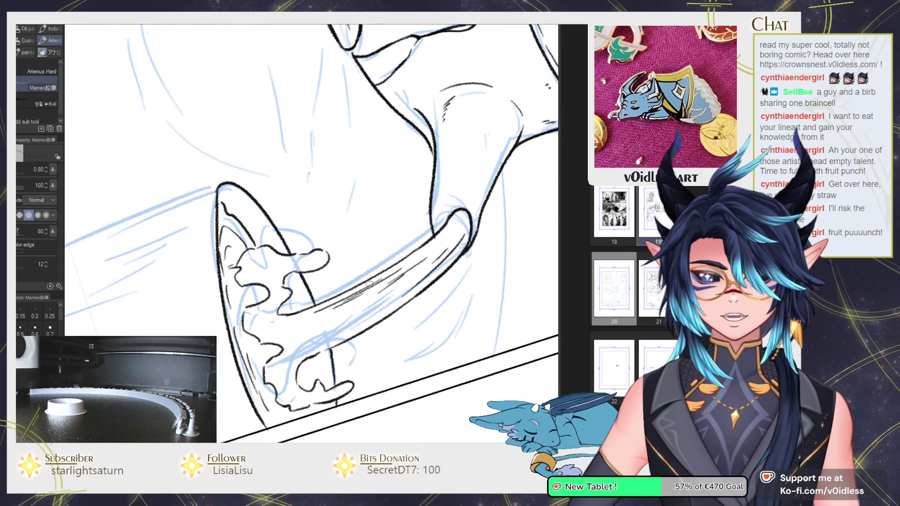
left_click_drag(463, 220, 445, 255)
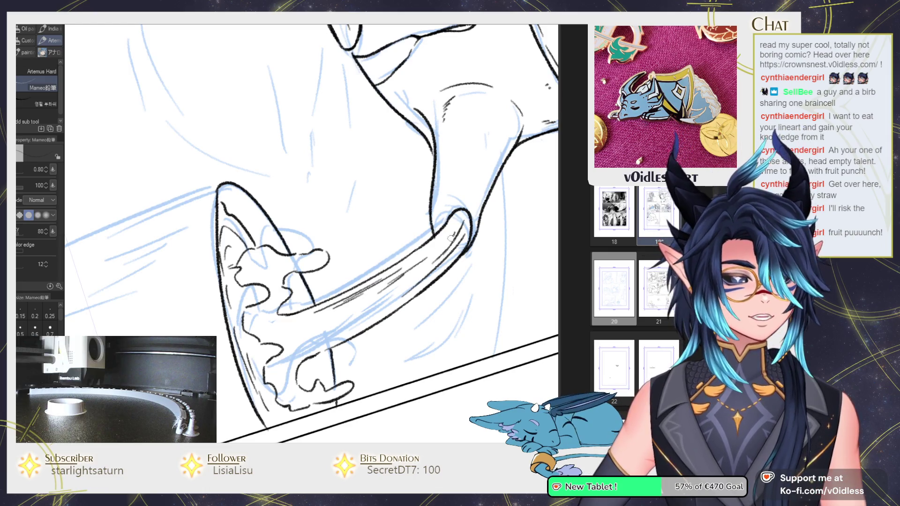
key("-")
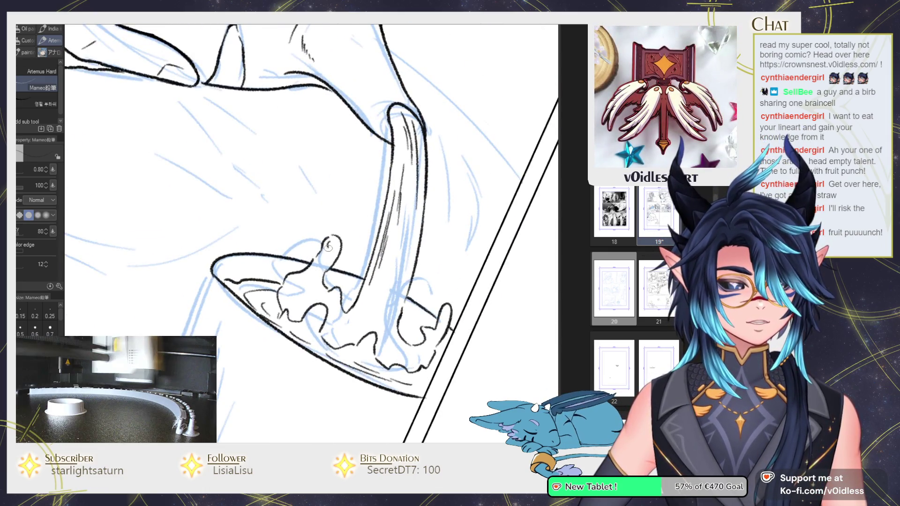
mouse_move(318, 259)
left_mouse_down()
mouse_move(329, 244)
mouse_move(306, 284)
mouse_move(312, 299)
mouse_move(303, 281)
left_mouse_up()
key("-")
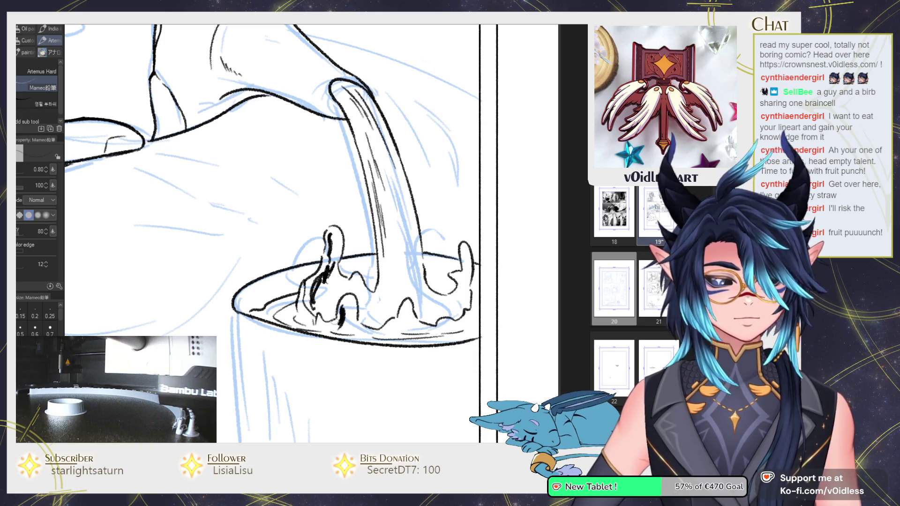
Step: Thicken the splash strokes with heavy dark ink, then zoom out over the page
left_click_drag(315, 245, 341, 276)
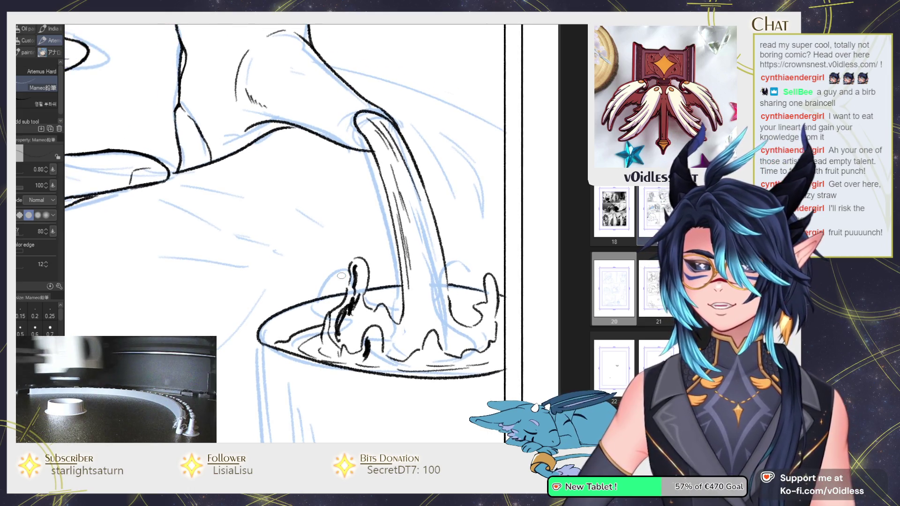
left_click_drag(479, 267, 395, 249)
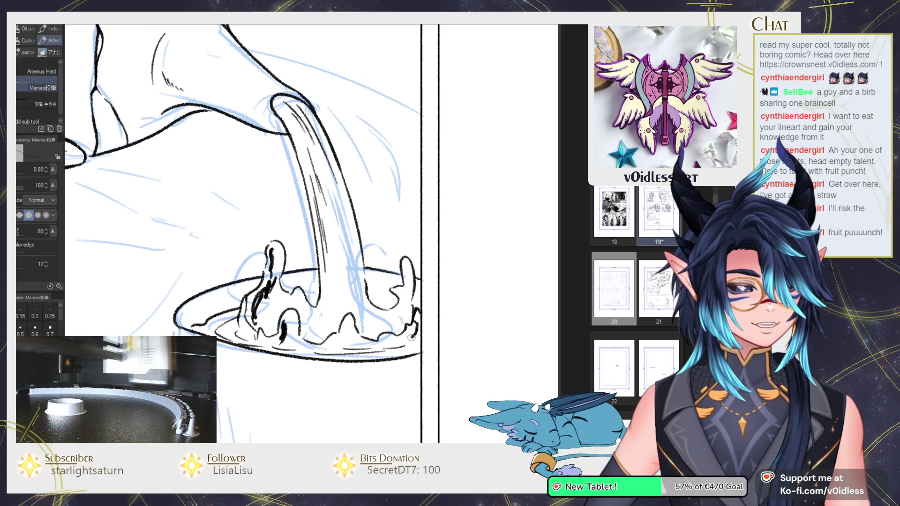
mouse_move(417, 314)
left_mouse_down()
mouse_move(414, 337)
mouse_move(385, 348)
mouse_move(347, 348)
mouse_move(346, 333)
left_mouse_up()
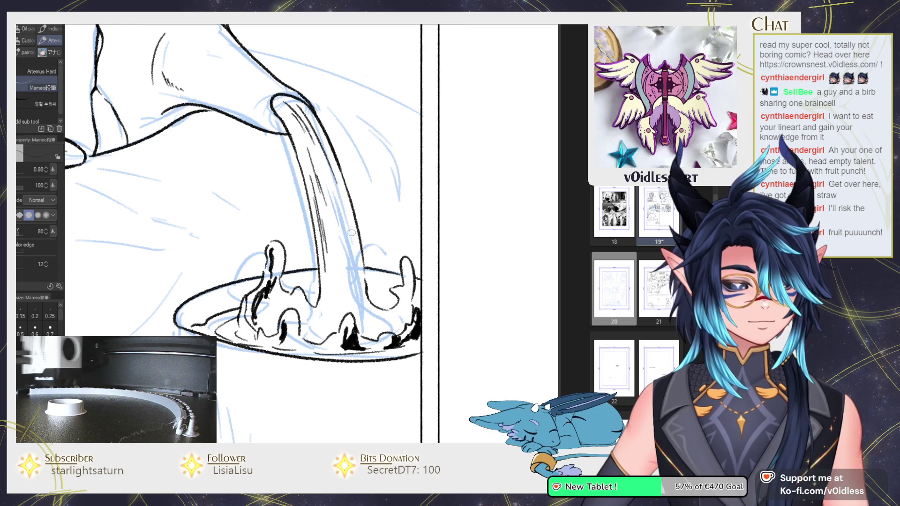
scroll(292, 311, "down", 3)
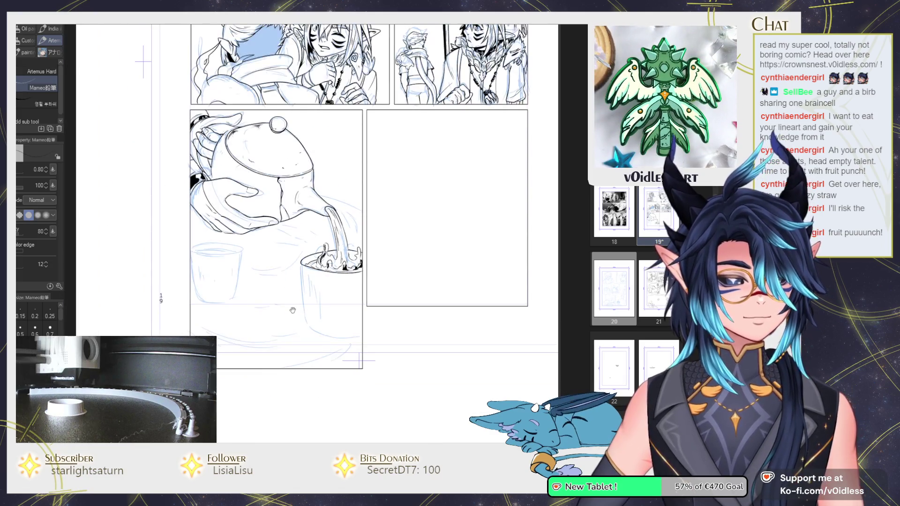
Step: Ink the filled cup's left side and erase the stray stroke tail by its bottom
scroll(292, 310, "up", 2)
scroll(292, 310, "up", 2)
left_click_drag(295, 210, 309, 329)
scroll(308, 329, "up", 1)
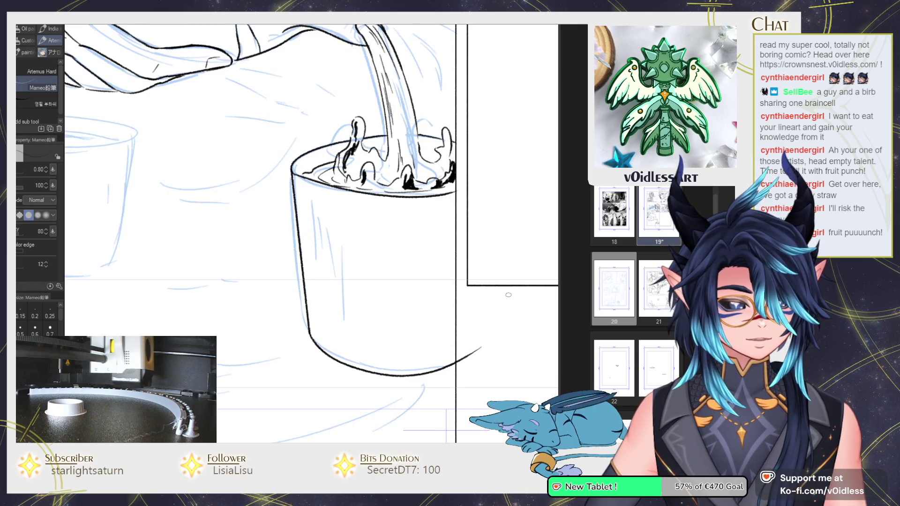
key("e")
left_click_drag(459, 360, 481, 348)
key("p")
scroll(310, 253, "down", 1)
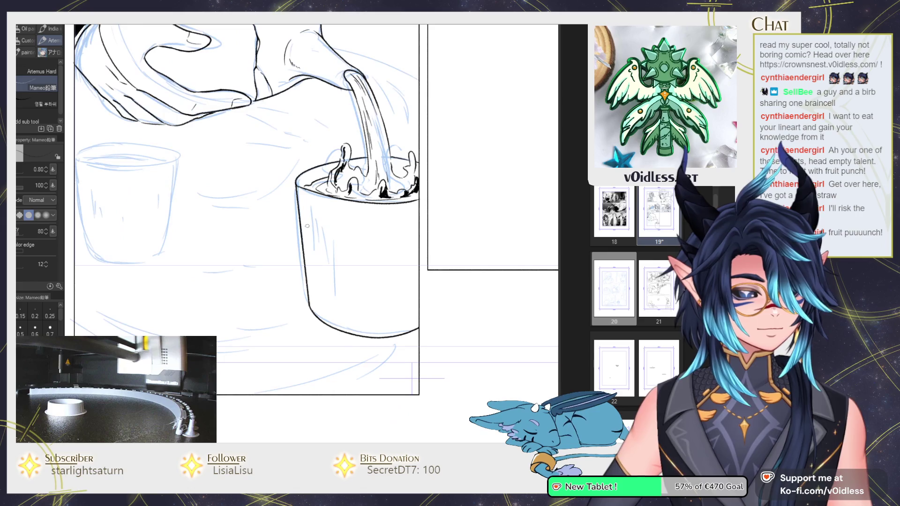
Step: Add short texture and shading strokes along the cup's edges, then return the view upright
left_click_drag(328, 311, 244, 250)
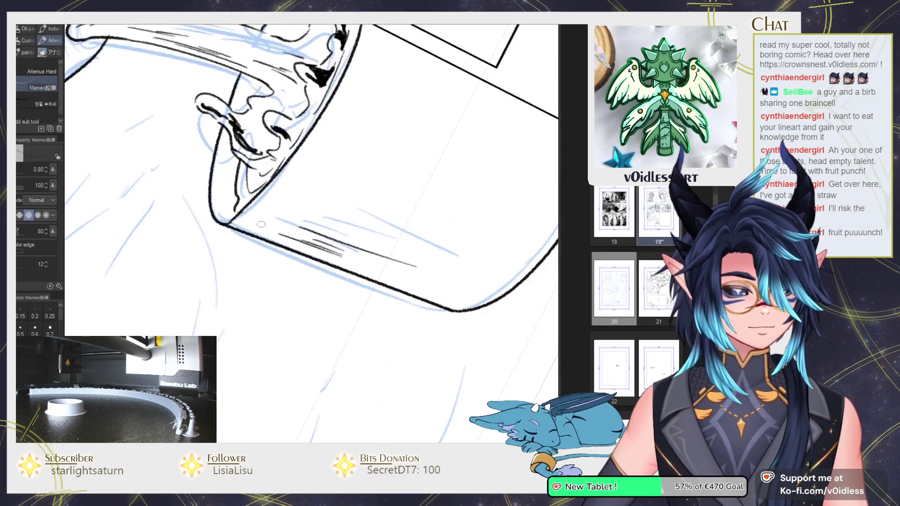
scroll(243, 249, "up", 1)
left_click_drag(284, 182, 294, 170)
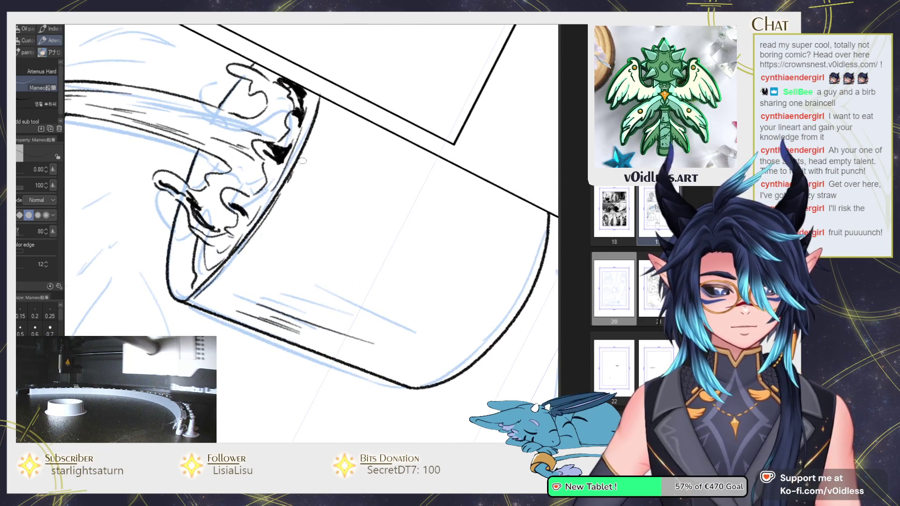
left_click_drag(320, 119, 324, 99)
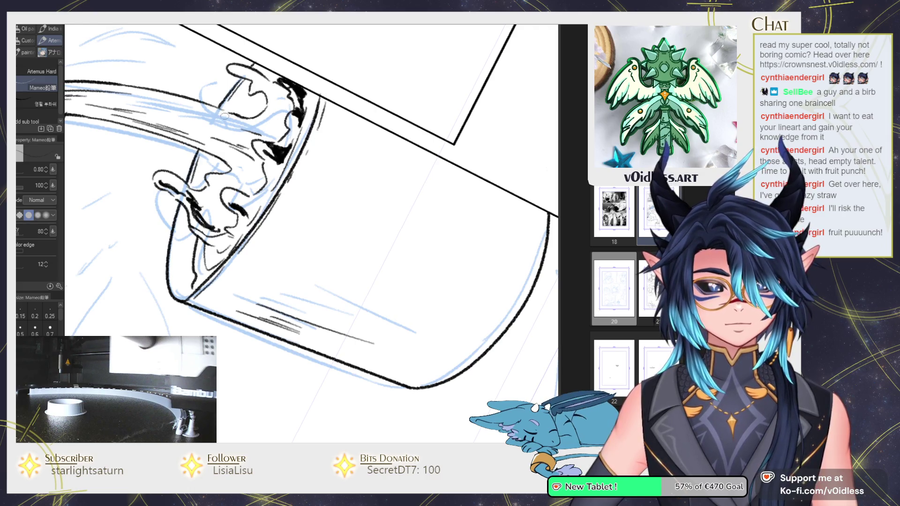
mouse_move(186, 202)
left_mouse_down()
mouse_move(170, 284)
mouse_move(195, 291)
left_mouse_up()
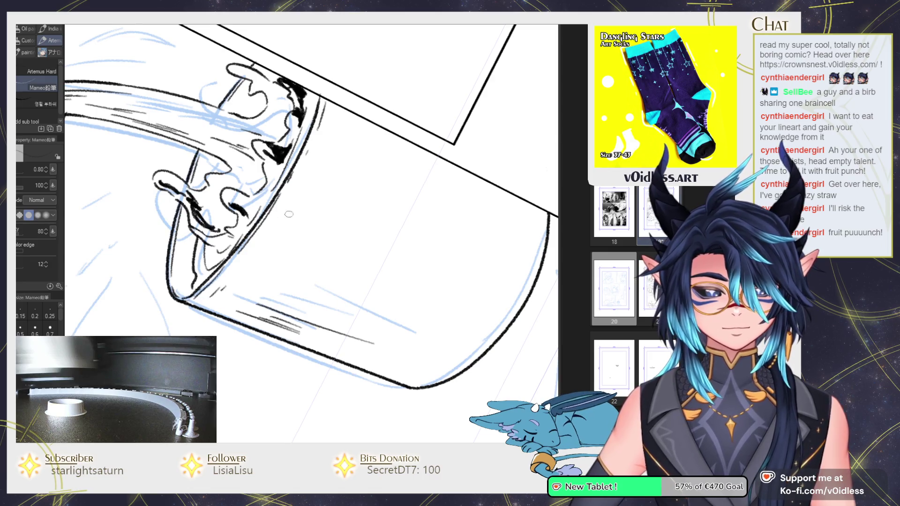
key("ctrl+0")
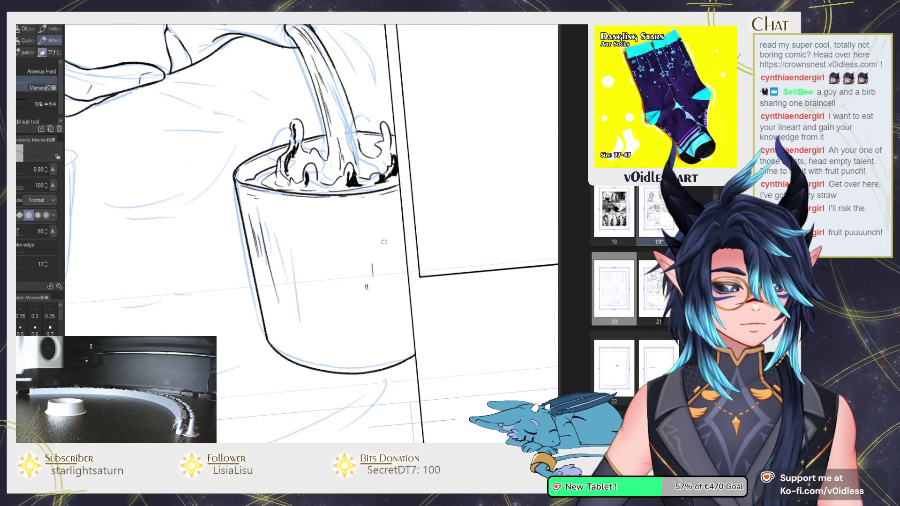
scroll(370, 277, "down", 3)
scroll(212, 232, "up", 4)
scroll(213, 232, "up", 3)
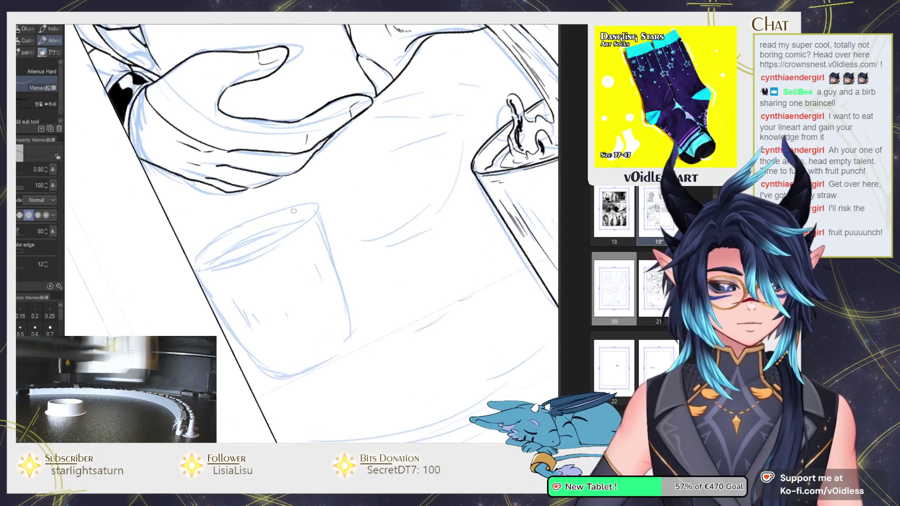
Step: Ink the second cup's rim ellipse, redrawing it after undoing the first attempt
left_click_drag(286, 205, 314, 208)
key("ctrl+z")
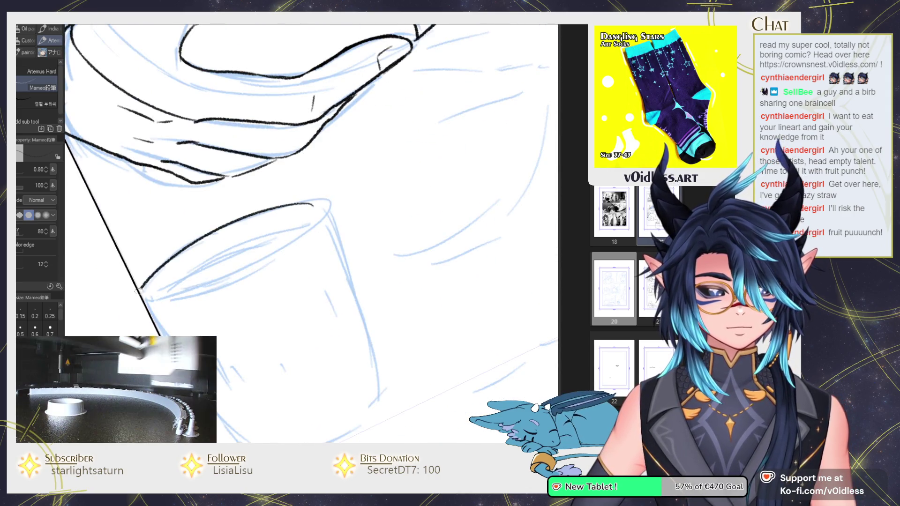
scroll(313, 207, "up", 2)
scroll(321, 200, "down", 2)
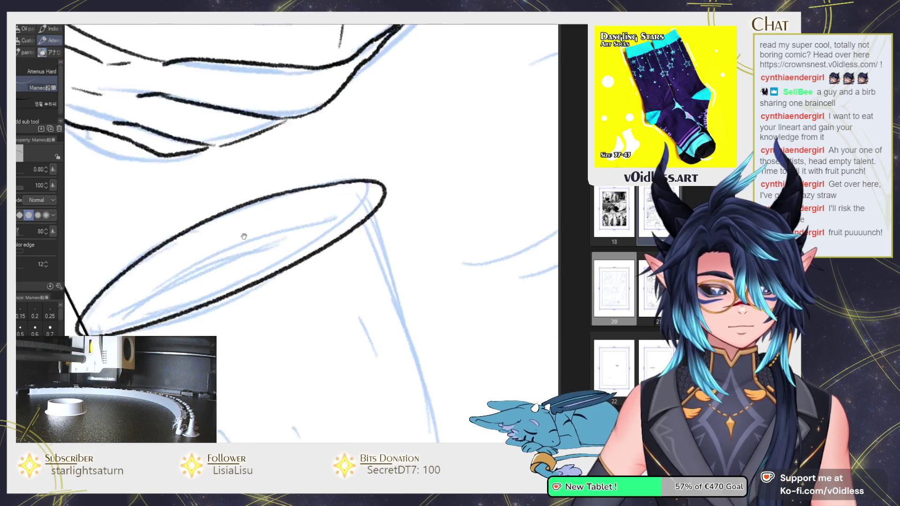
left_click_drag(66, 89, 187, 332)
scroll(187, 332, "down", 2)
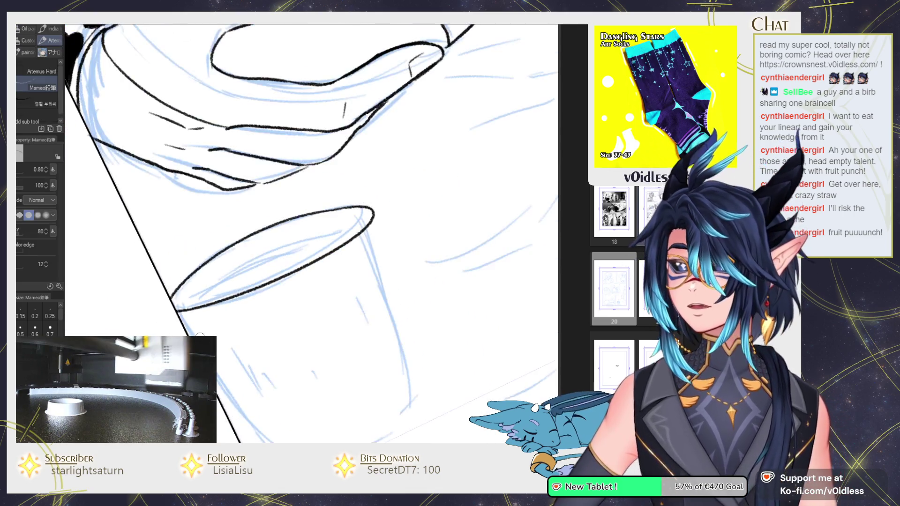
scroll(188, 332, "down", 2)
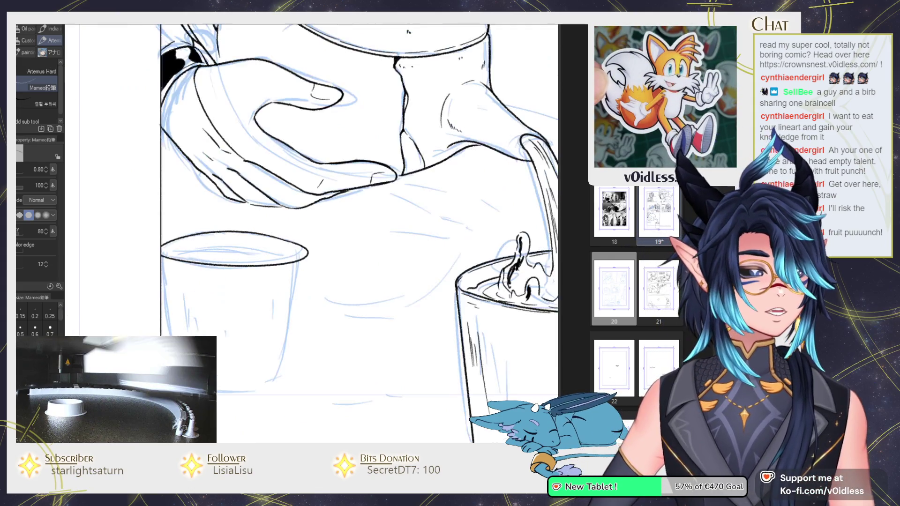
scroll(250, 146, "up", 3)
Step: Lasso-select the area around the rim for Liquify, then deselect it
key("j")
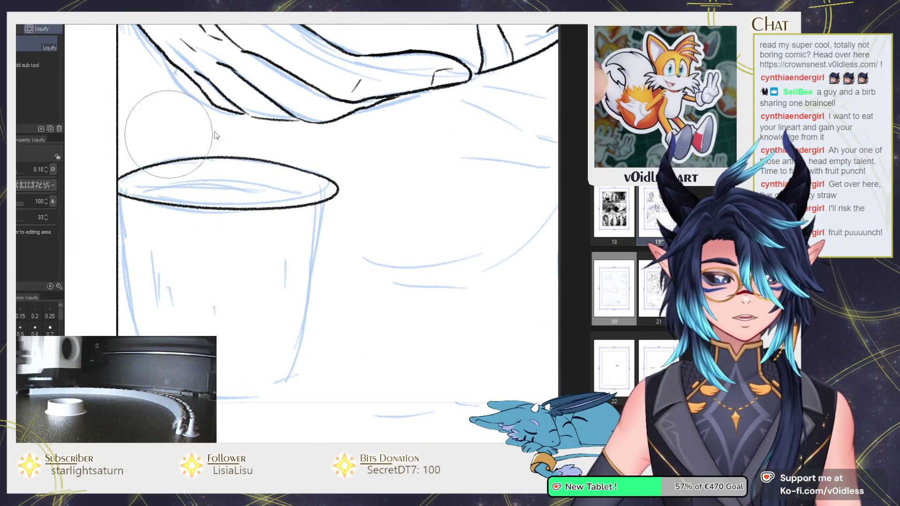
key("m")
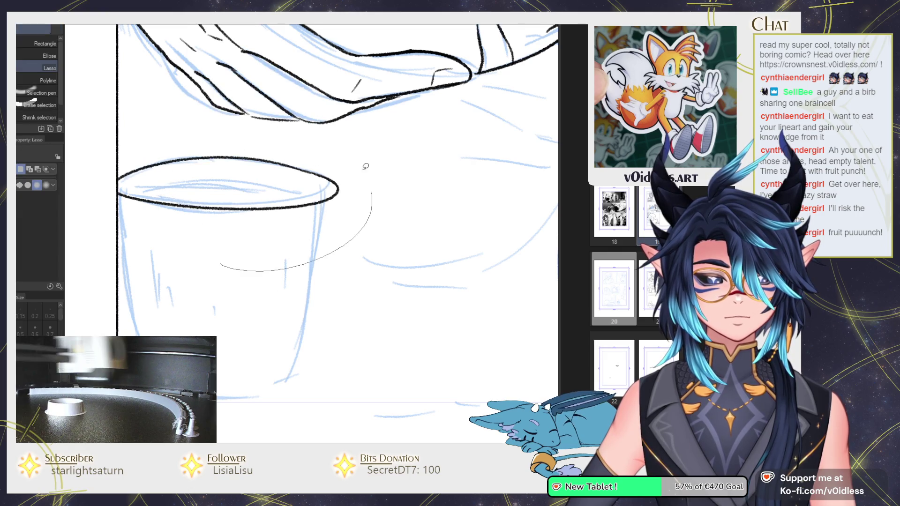
left_click_drag(366, 166, 119, 261)
key("j")
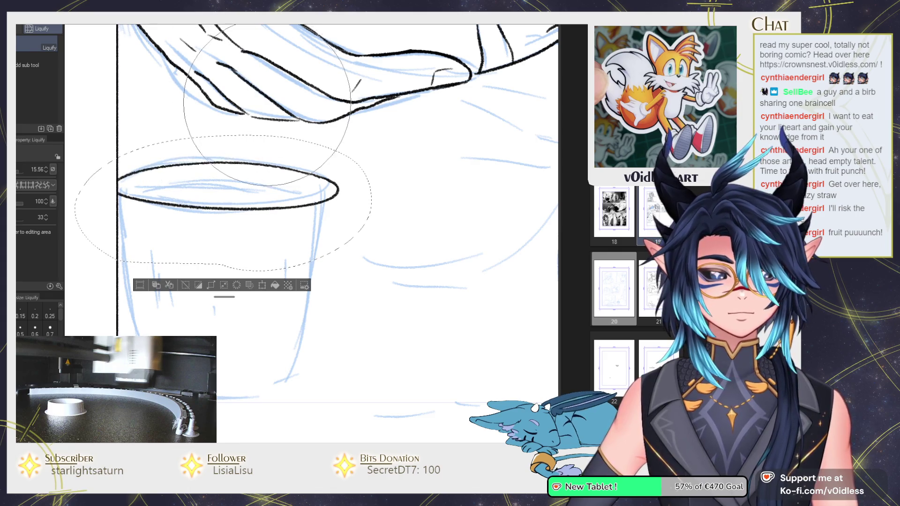
key("p")
key("ctrl+d")
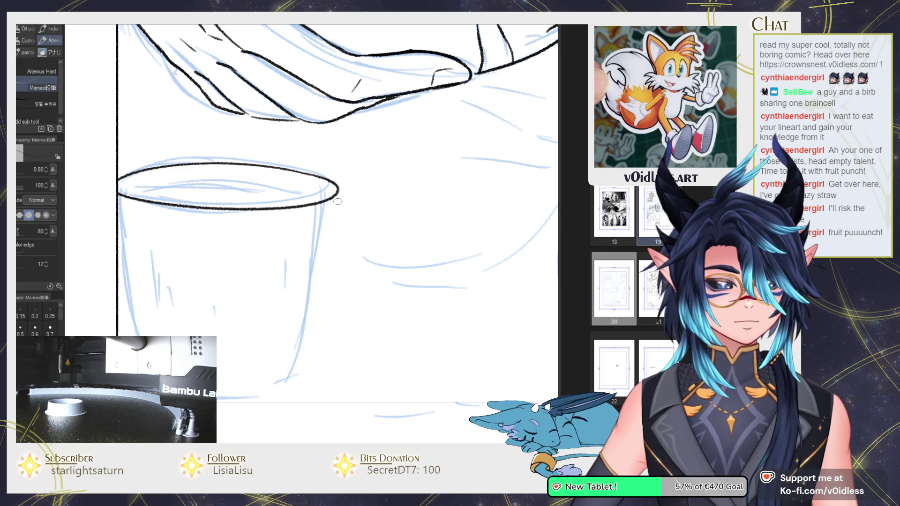
Step: Ink both sides and the rounded base of the second cup
left_click_drag(337, 202, 300, 385)
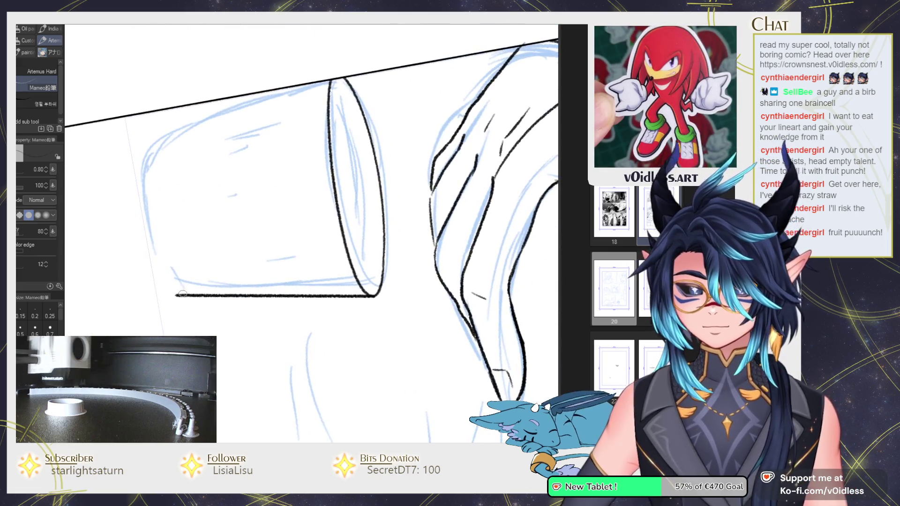
left_click_drag(158, 279, 145, 139)
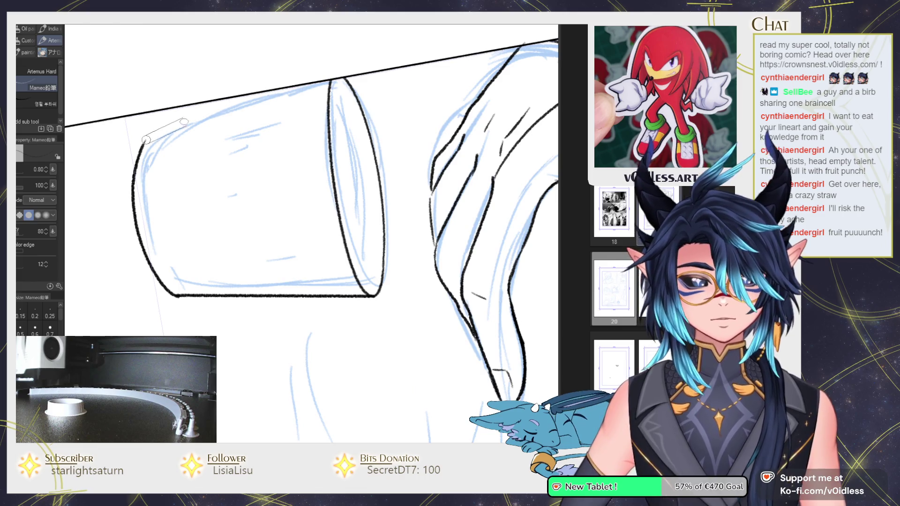
left_click_drag(260, 91, 149, 139)
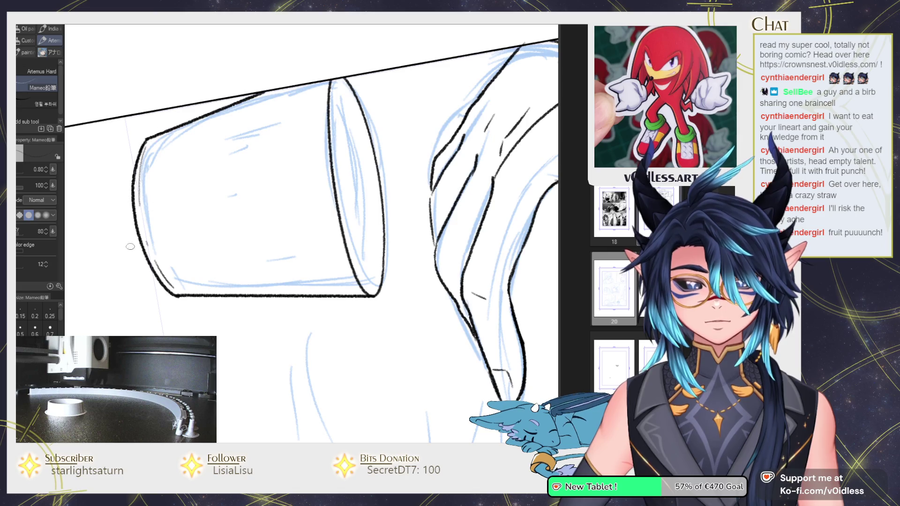
key("ctrl+0")
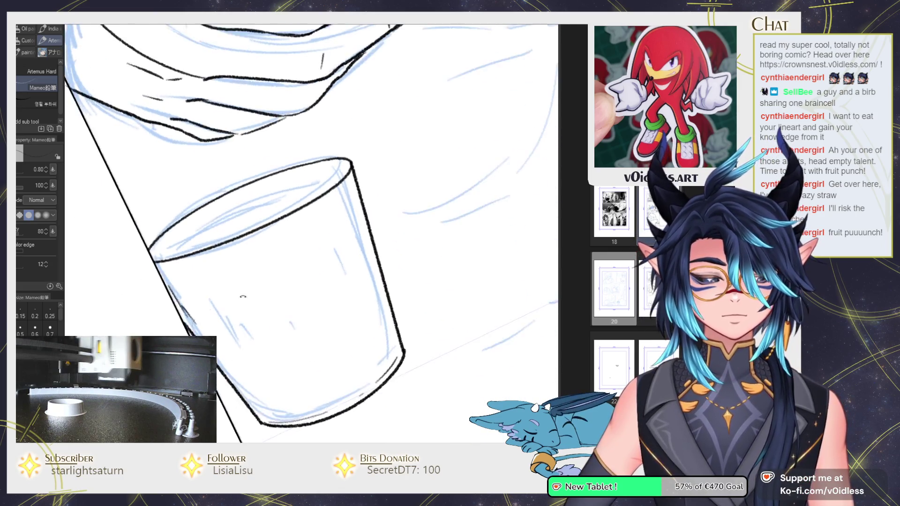
Step: Add thin detail lines along the inside of the cup rim, left and right
left_click_drag(281, 228, 319, 212)
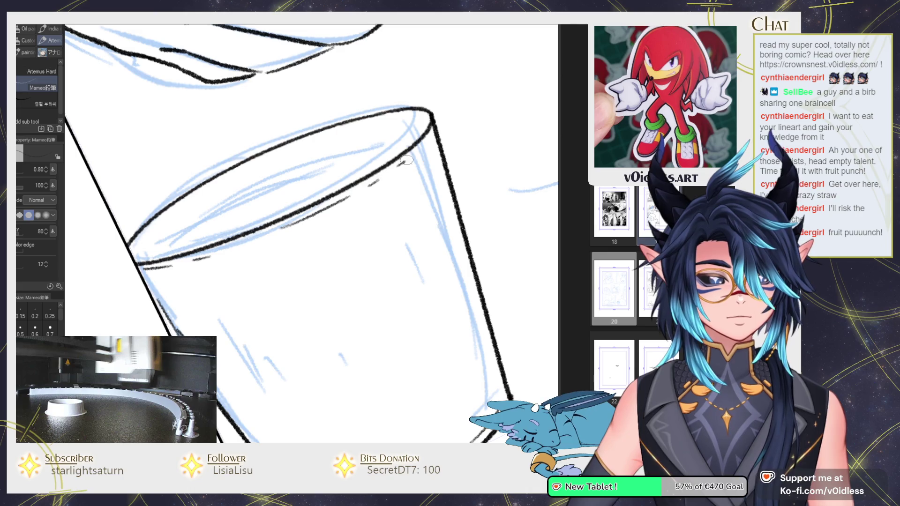
left_click_drag(399, 164, 424, 149)
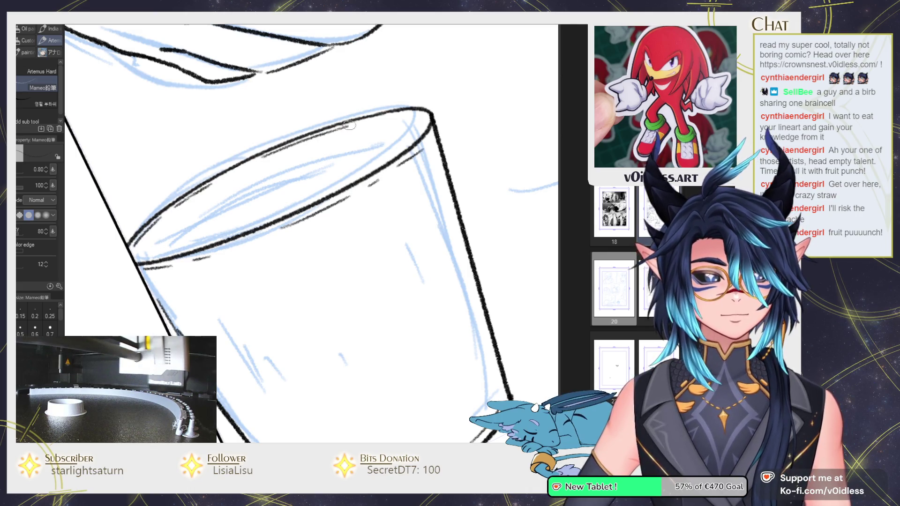
mouse_move(147, 259)
left_mouse_down()
mouse_move(197, 218)
mouse_move(303, 168)
left_mouse_up()
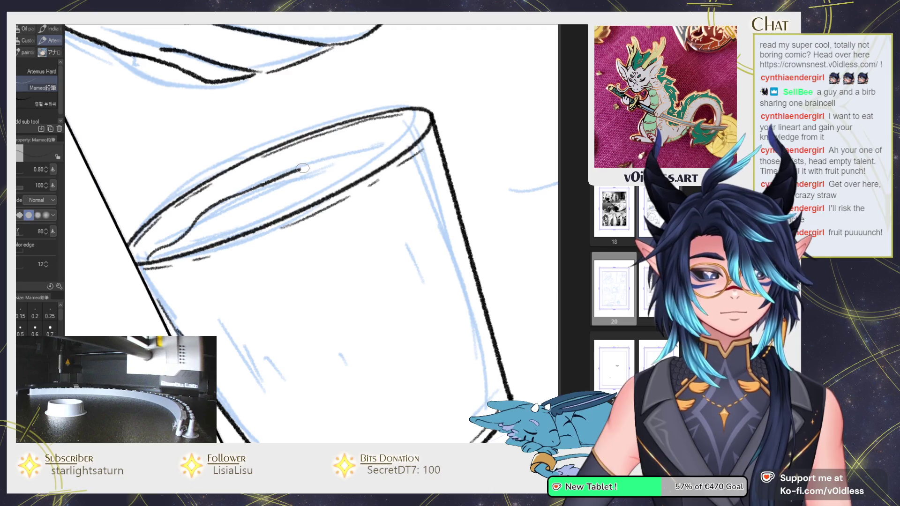
left_click_drag(395, 140, 421, 137)
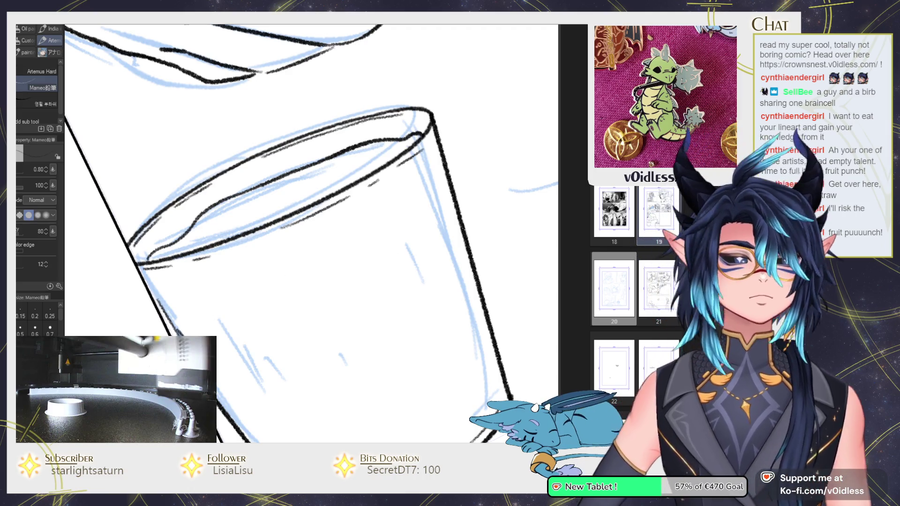
key("ctrl+@")
Step: Hatch the empty glass's left side, right edge and lower edges with short dark strokes
scroll(461, 174, "down", 2)
scroll(461, 174, "down", 2)
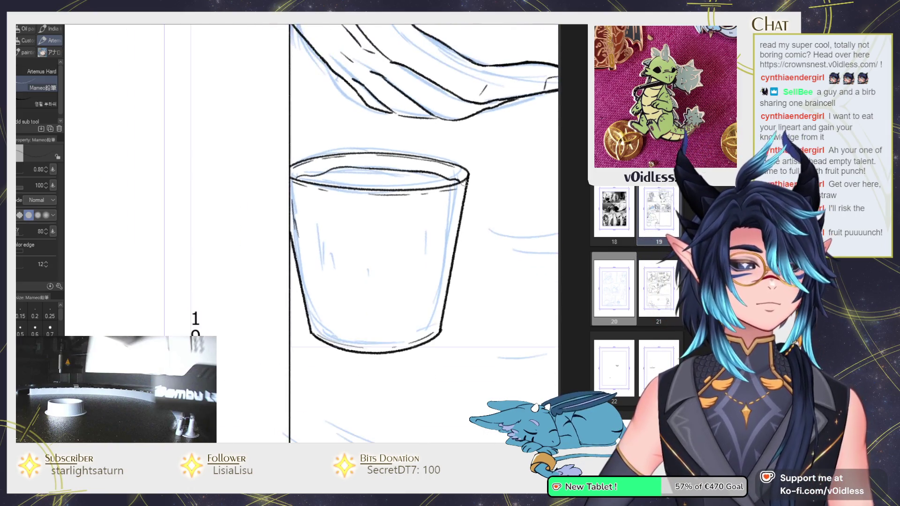
scroll(460, 174, "down", 1)
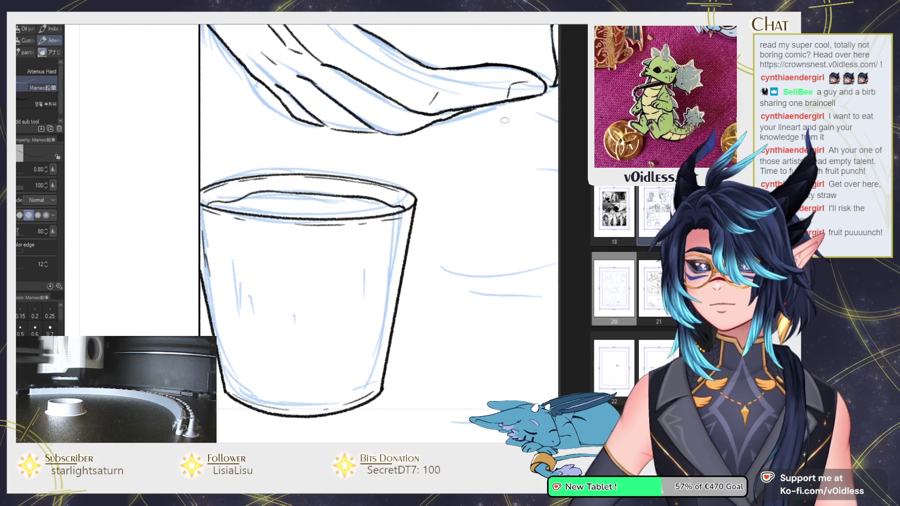
left_click_drag(214, 281, 219, 294)
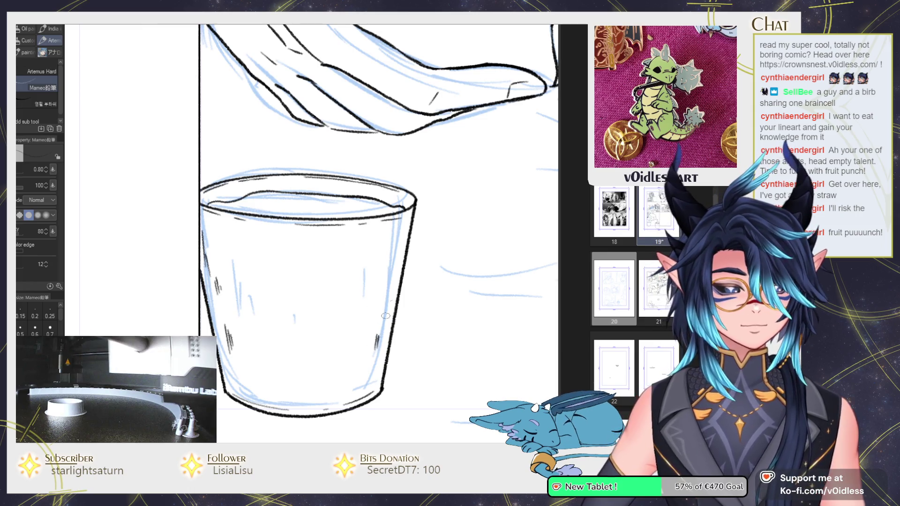
left_click_drag(388, 234, 392, 245)
left_click_drag(248, 378, 253, 388)
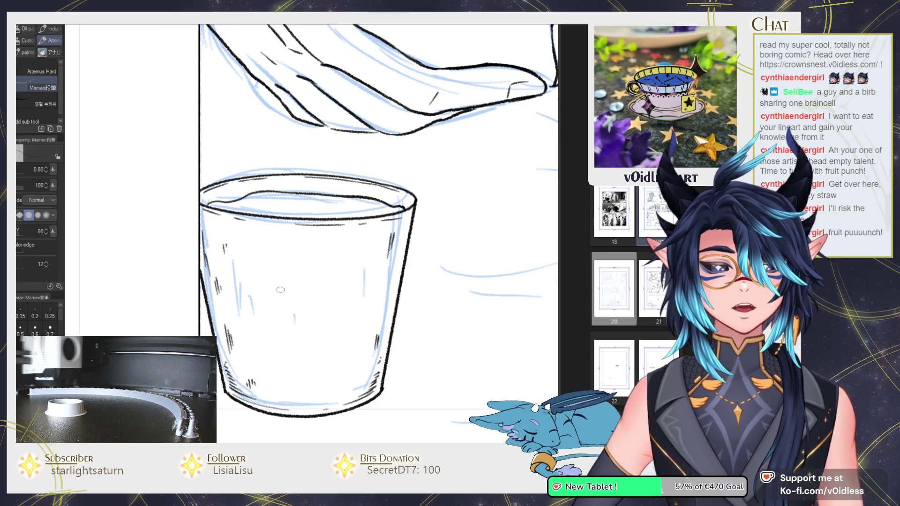
Step: Zoom and pan the view toward the page edge to review the hatched glass
scroll(280, 290, "down", 3)
scroll(279, 290, "down", 2)
scroll(267, 259, "up", 5)
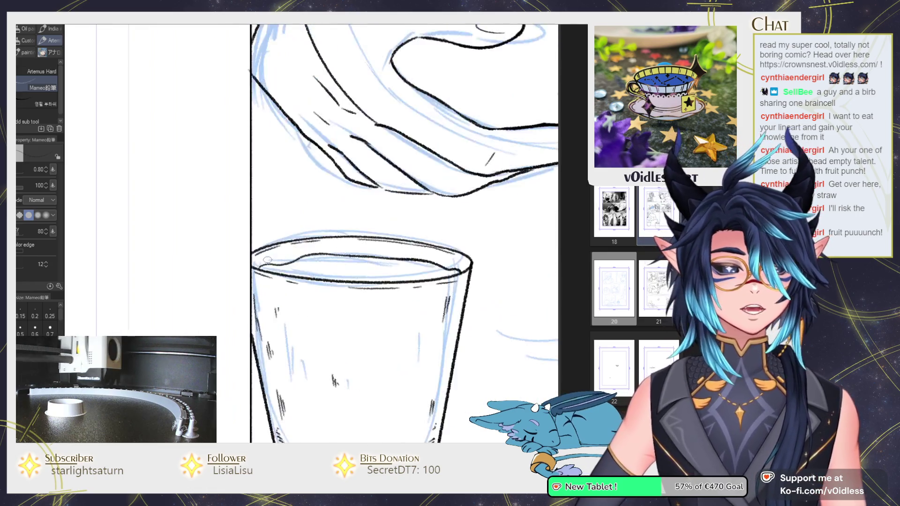
scroll(267, 259, "down", 2)
left_click_drag(335, 284, 399, 286)
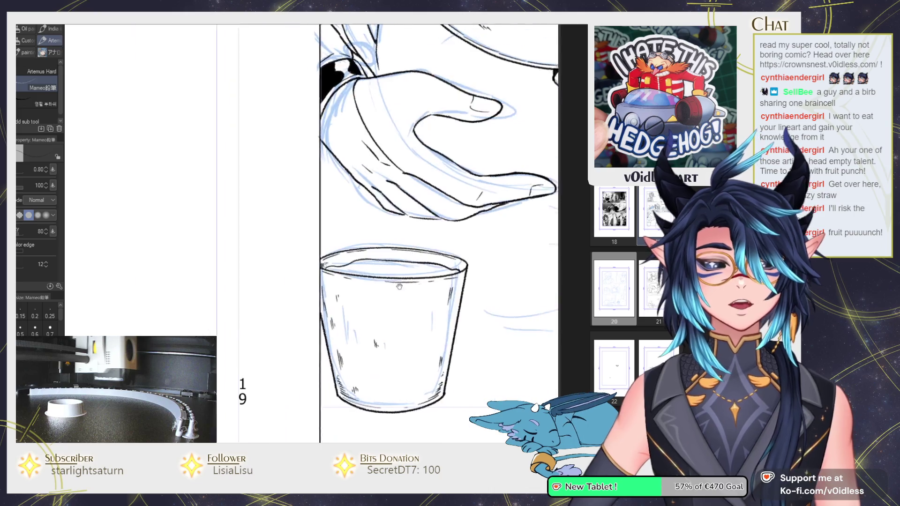
scroll(399, 287, "up", 3)
scroll(290, 306, "down", 2)
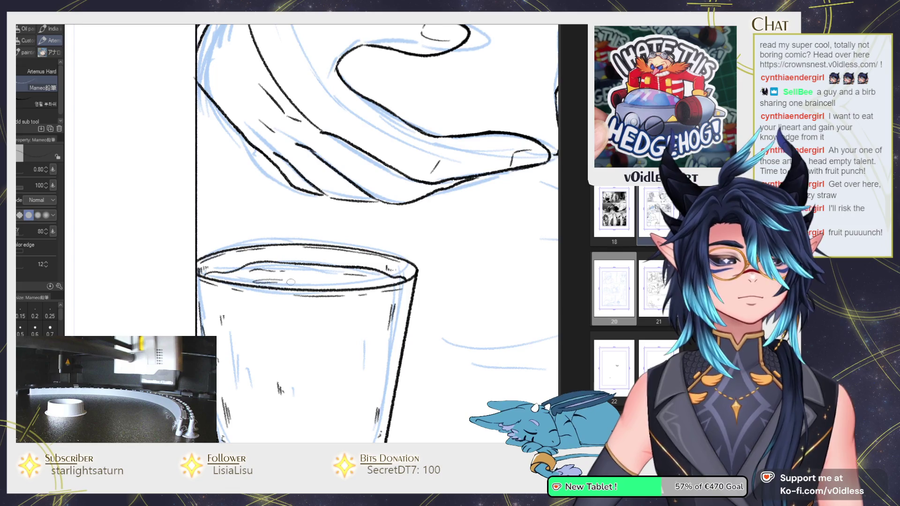
scroll(291, 282, "down", 3)
scroll(328, 281, "up", 2)
scroll(380, 276, "up", 2)
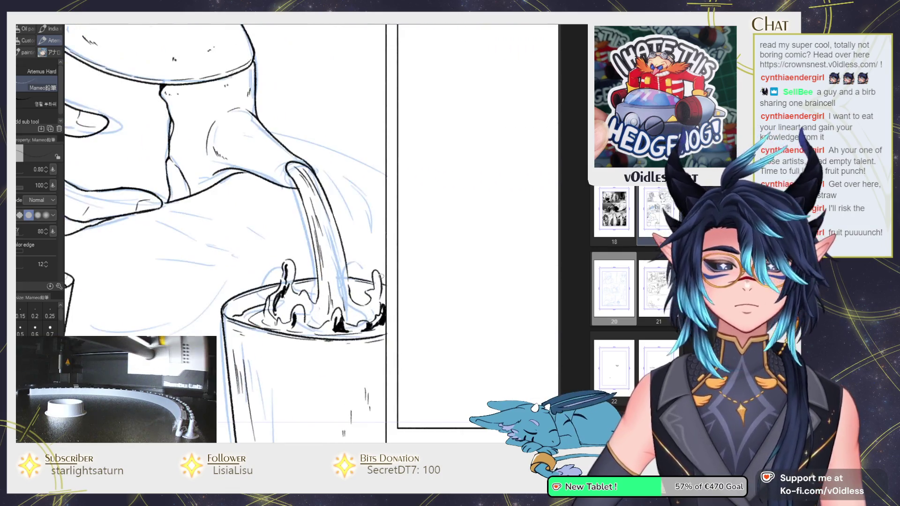
Step: Zoom in on the teapot lid and shade it with small hatch marks
scroll(380, 276, "down", 1)
scroll(370, 272, "down", 2)
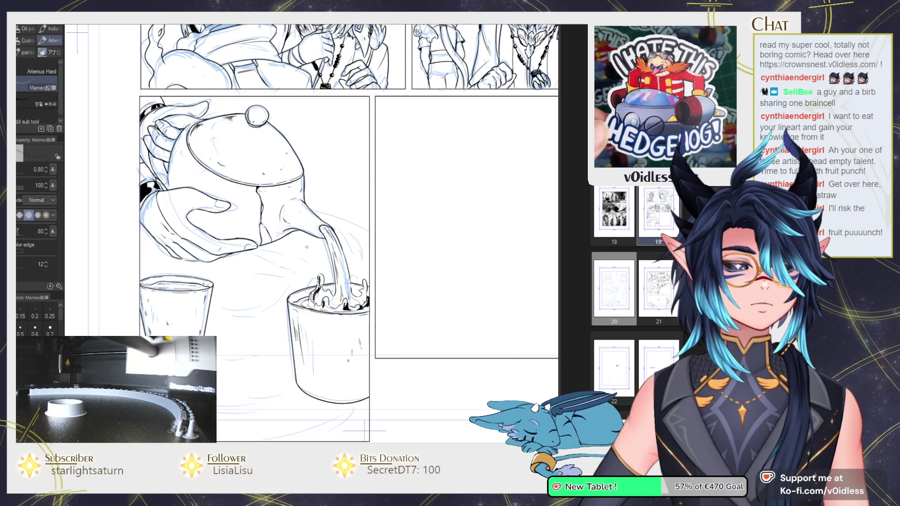
scroll(306, 247, "up", 1)
scroll(290, 239, "up", 1)
scroll(273, 232, "up", 1)
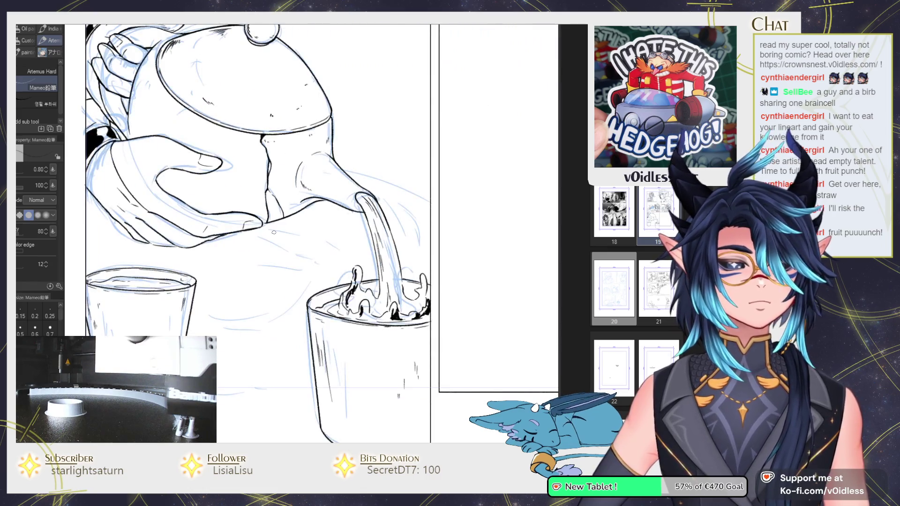
scroll(273, 232, "up", 2)
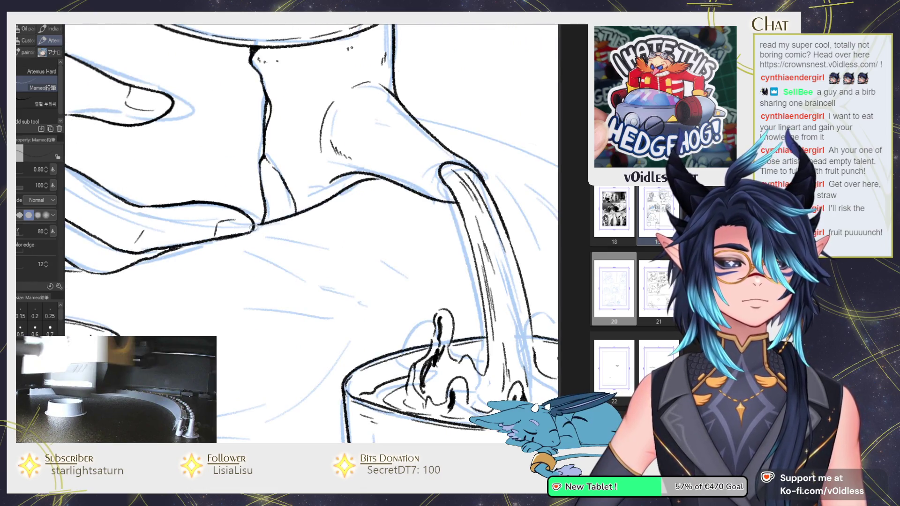
scroll(255, 226, "up", 2)
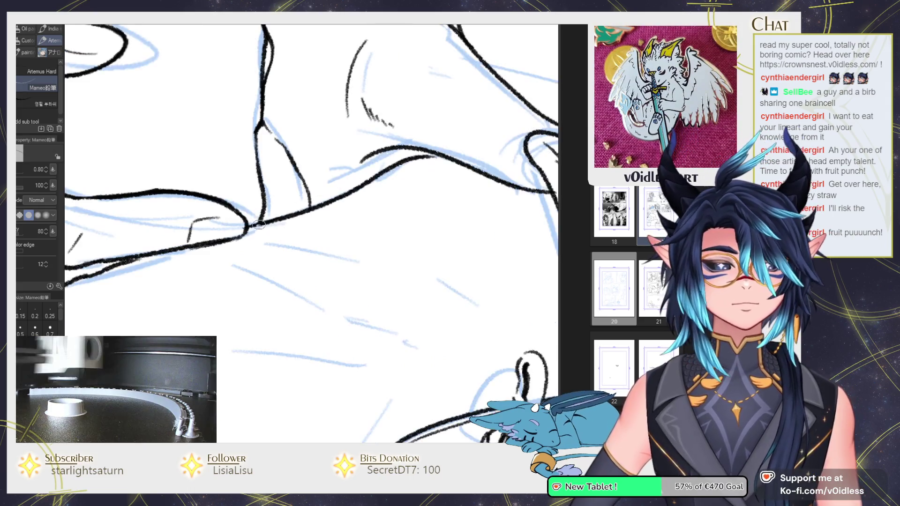
scroll(272, 250, "down", 2)
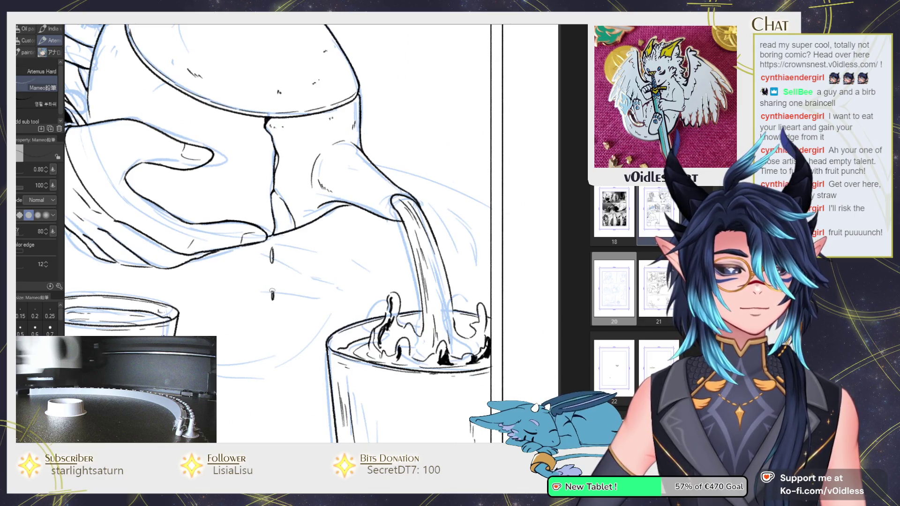
scroll(303, 242, "down", 3)
scroll(300, 230, "down", 1)
scroll(296, 218, "up", 1)
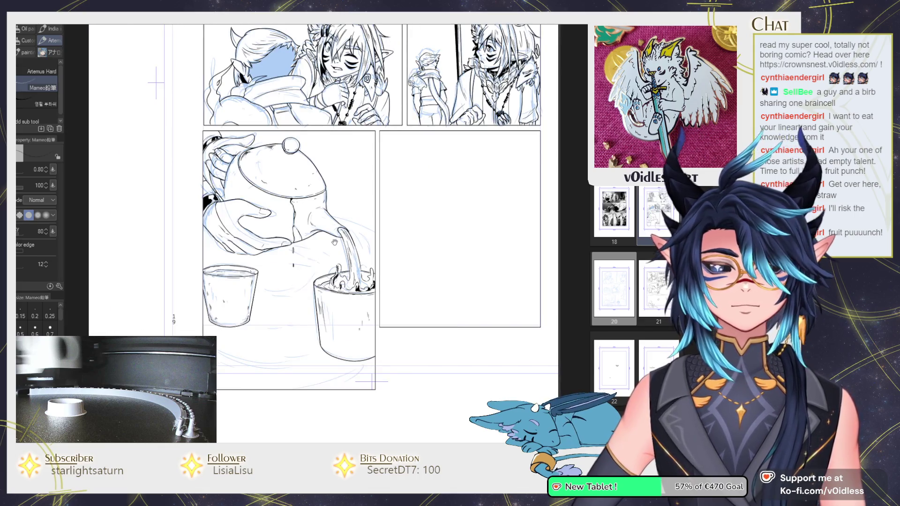
scroll(255, 214, "up", 2)
scroll(206, 167, "up", 1)
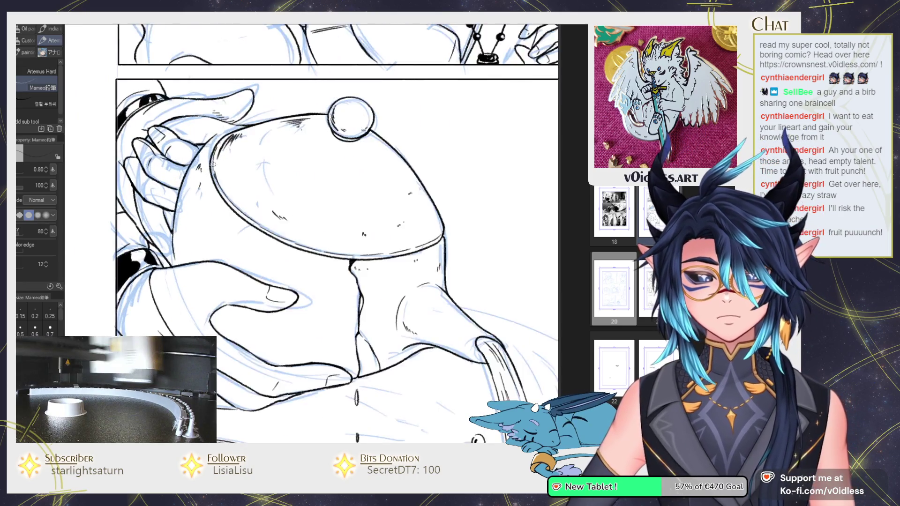
scroll(210, 164, "up", 1)
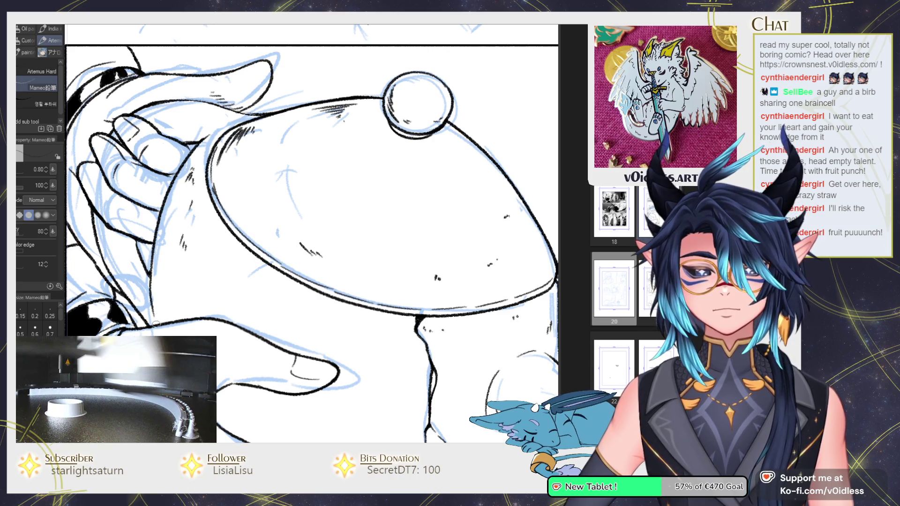
left_click_drag(188, 291, 190, 297)
left_click_drag(192, 293, 195, 298)
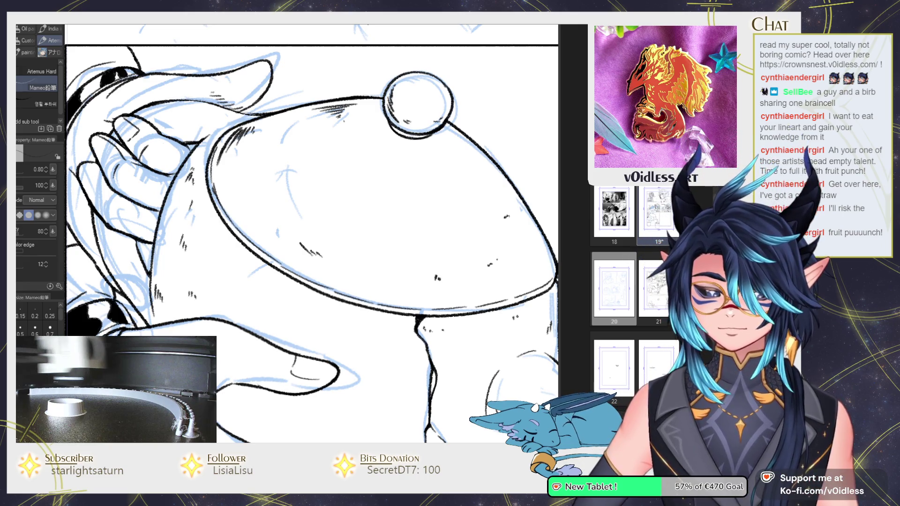
Step: Zoom back out and rotate the page to a comfortable drawing angle
scroll(221, 310, "down", 3)
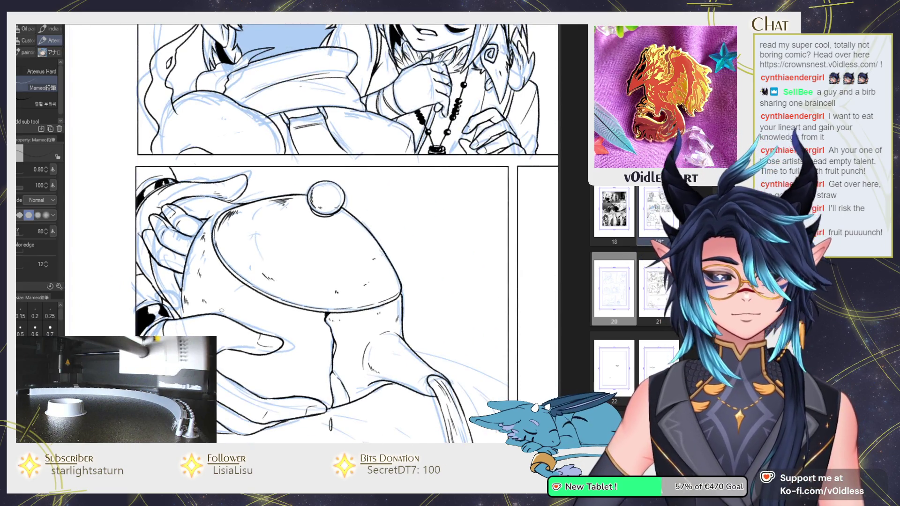
scroll(221, 310, "down", 1)
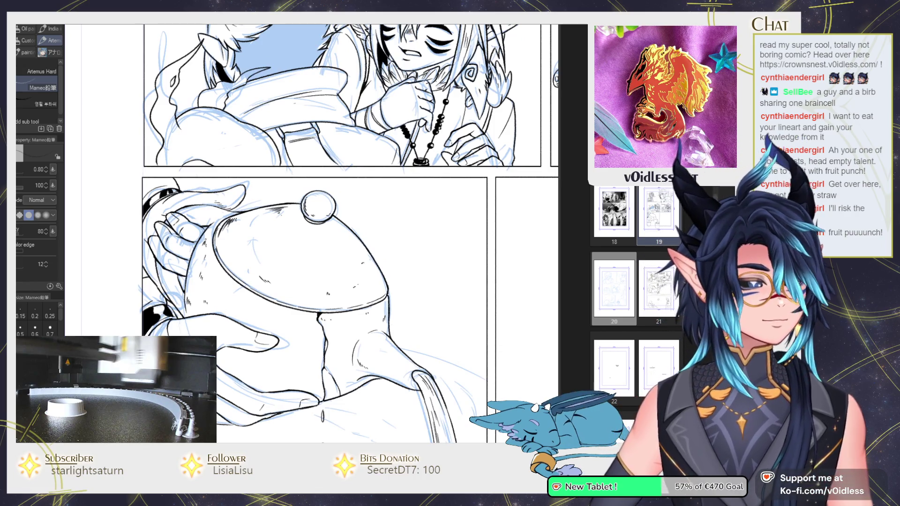
key("ctrl+minus")
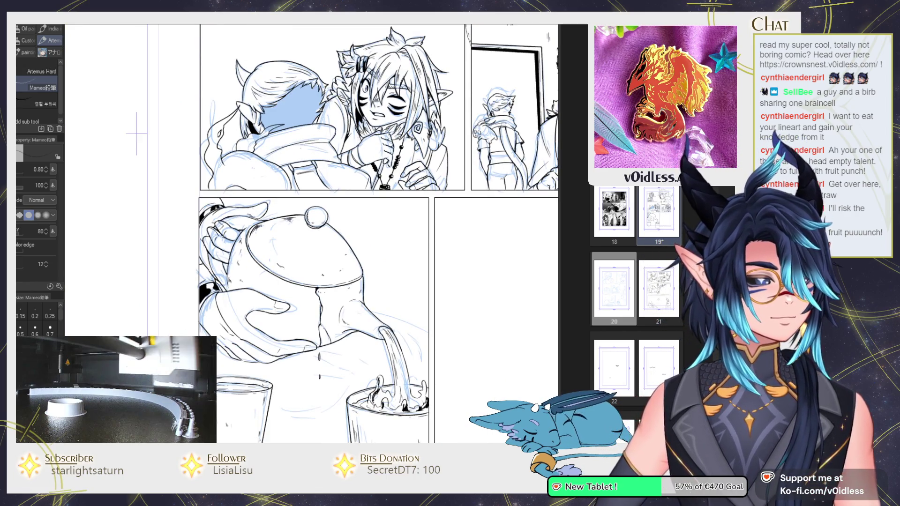
left_click_drag(137, 133, 197, 221)
Step: Ink guide lines beside the pouring cup and a diagonal hatch line across the table
scroll(309, 234, "up", 3)
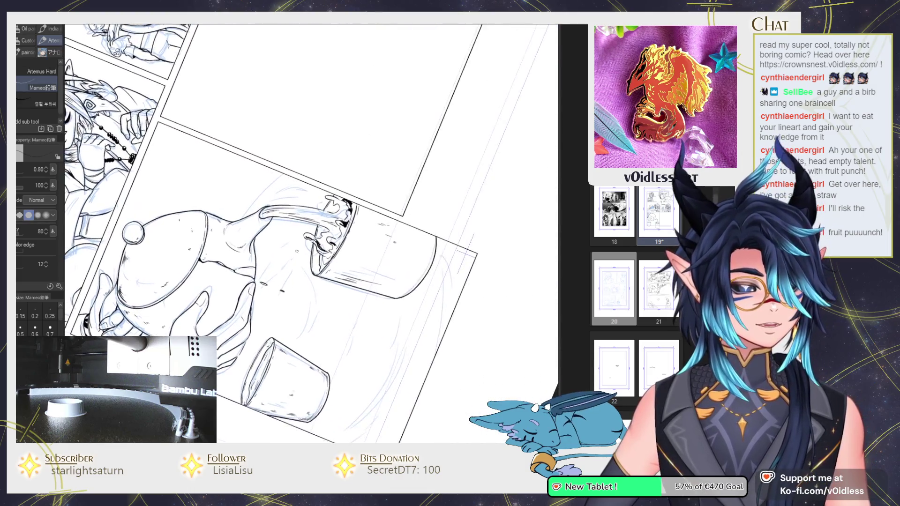
key("e")
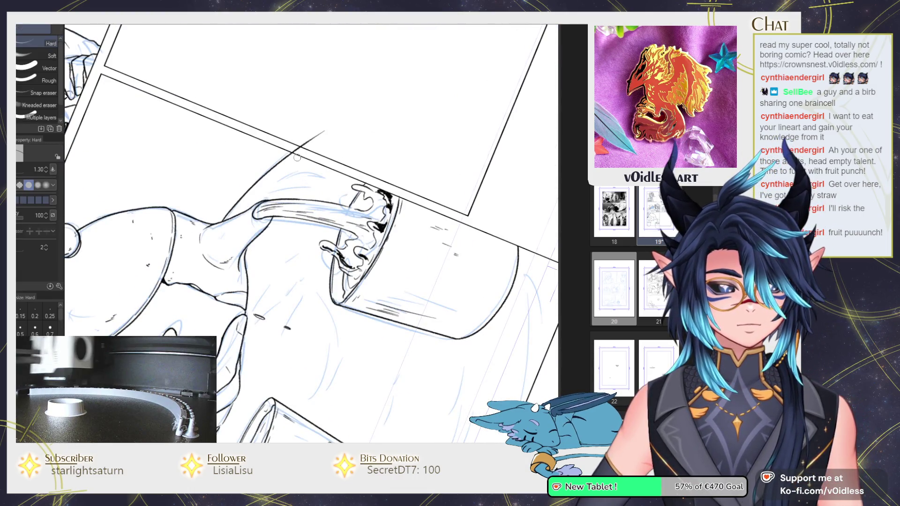
left_click_drag(455, 260, 388, 188)
key("p")
scroll(388, 188, "down", 3)
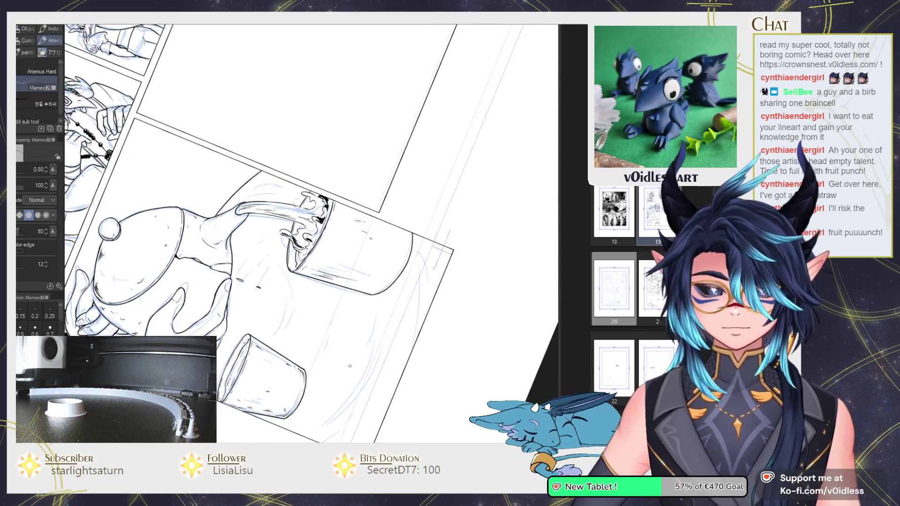
left_click_drag(407, 185, 372, 308)
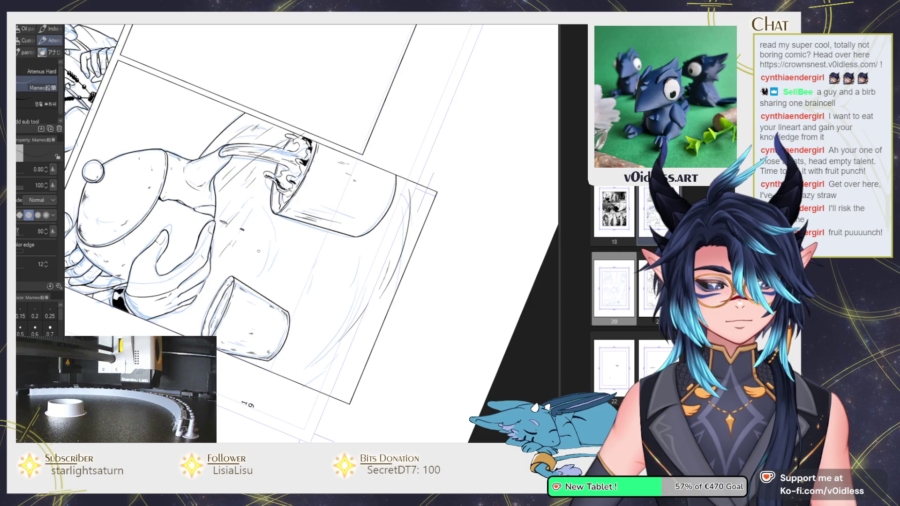
mouse_move(253, 362)
left_mouse_down()
mouse_move(333, 283)
mouse_move(315, 266)
left_mouse_up()
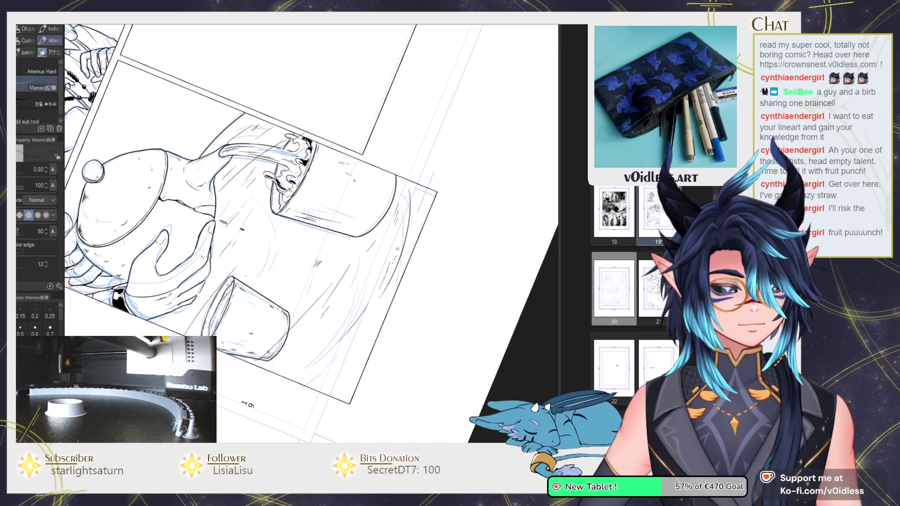
Step: Rotate the page back toward upright, centring the pouring cup, and touch up with eraser and pen
key("^")
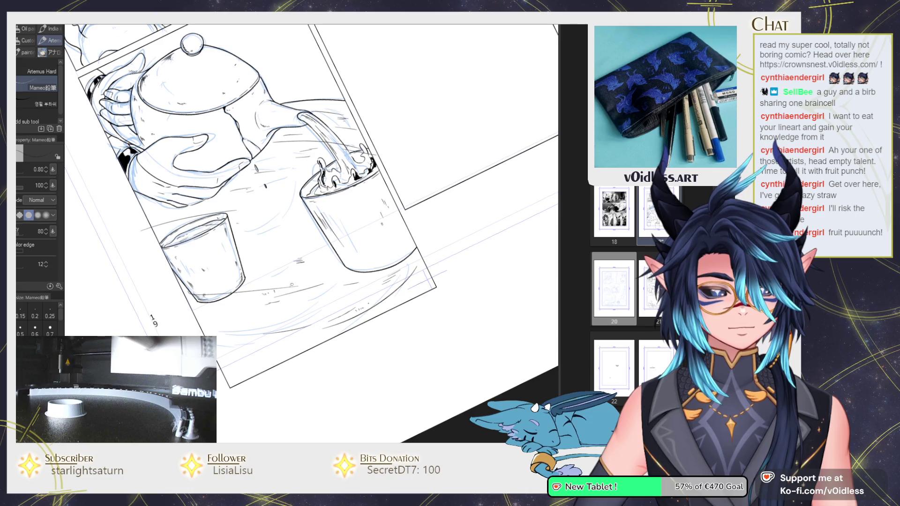
key("^")
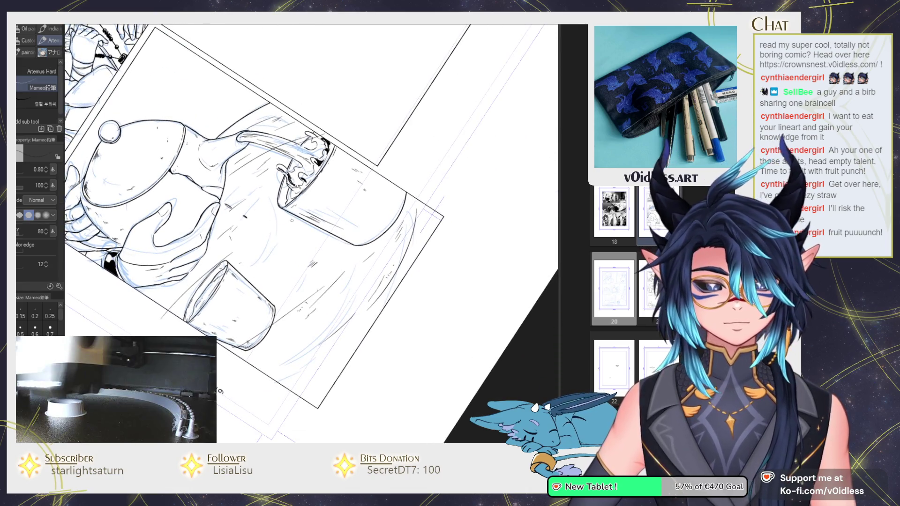
key("e")
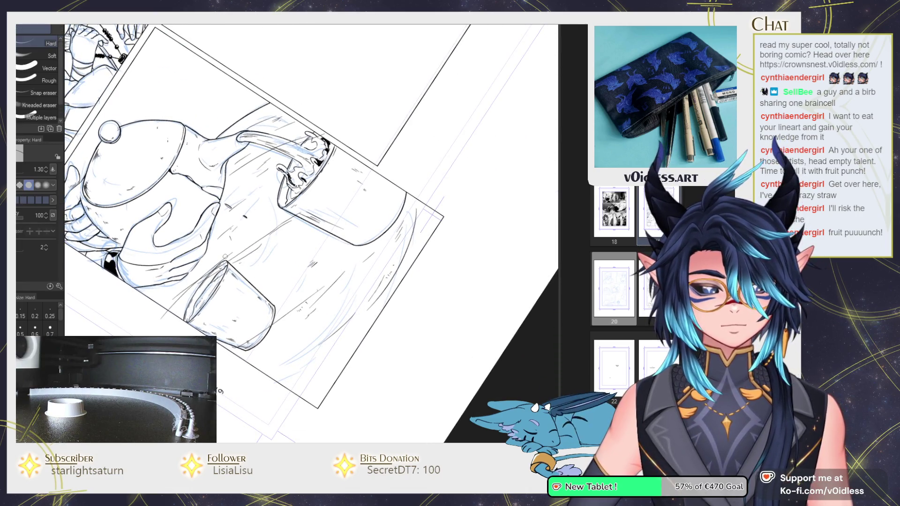
key("p")
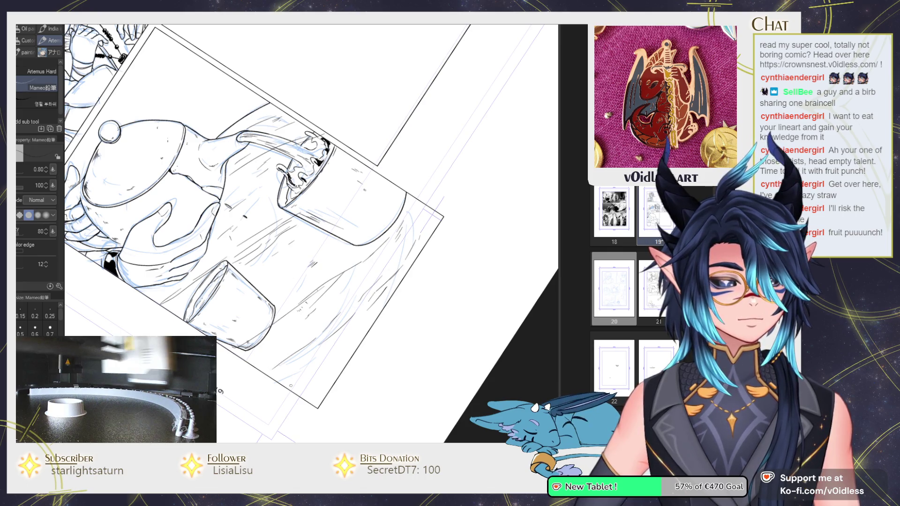
scroll(323, 347, "up", 2)
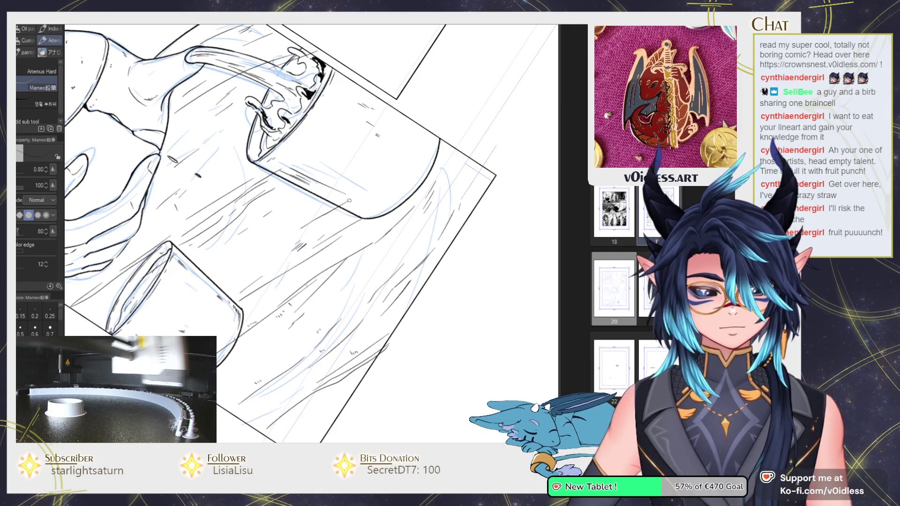
Step: Undo the accidental black fill near the tea stream and pan across the tea panel
key("g")
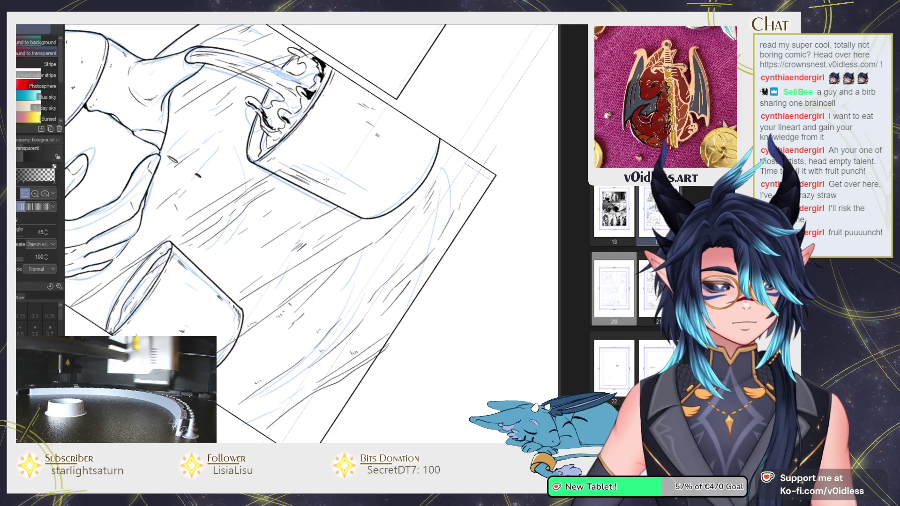
key("g")
left_click(332, 157)
key("ctrl+z")
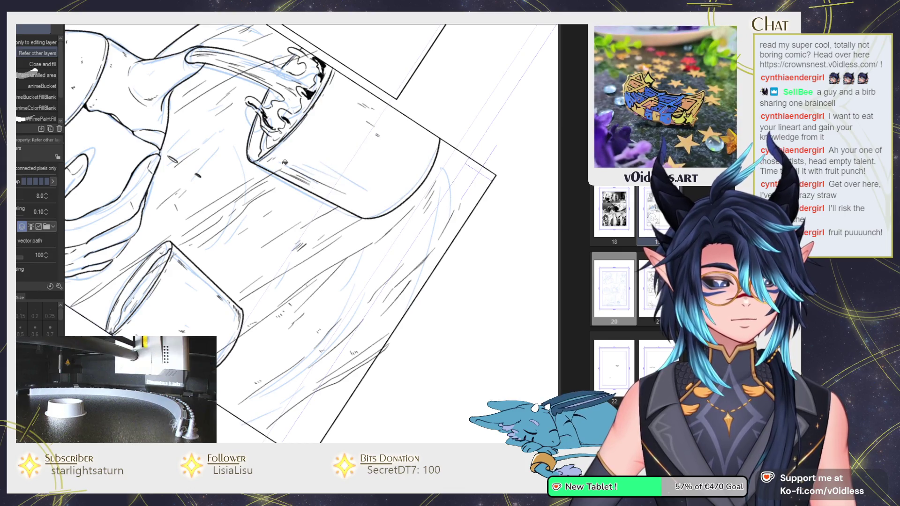
left_click_drag(278, 168, 283, 286)
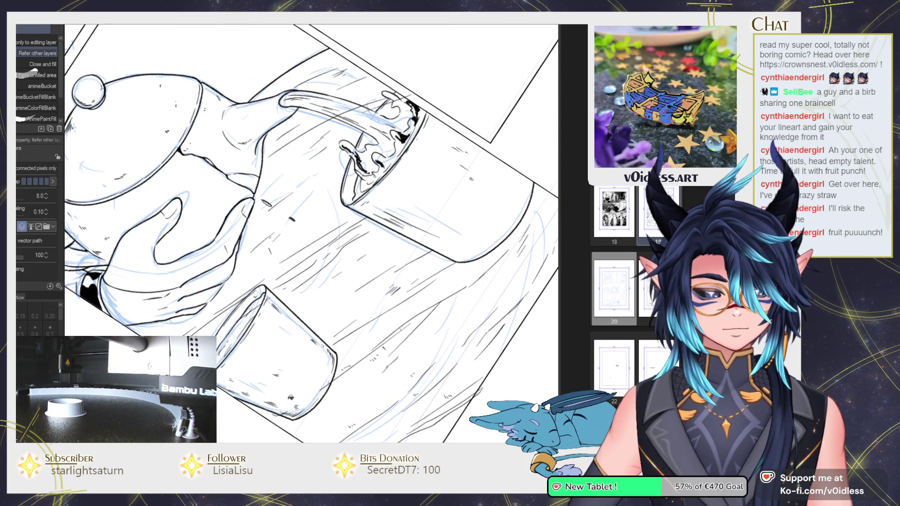
Step: Erase stray ink lines with the Hard eraser, then return to the pen and reset canvas rotation
key("e")
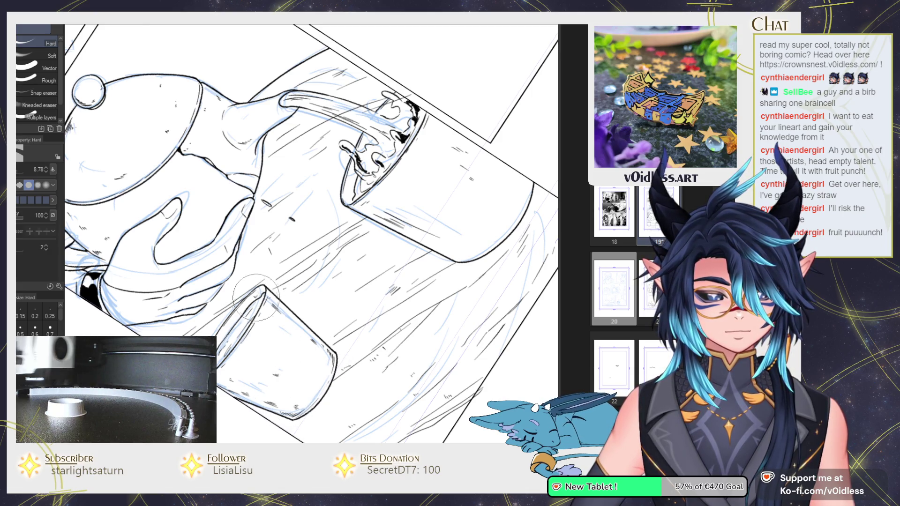
scroll(257, 312, "up", 5)
key("g")
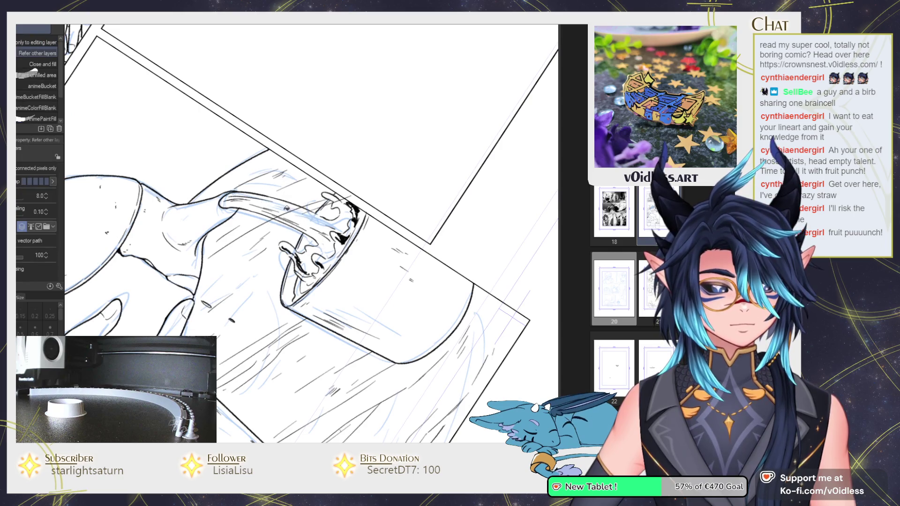
key("e")
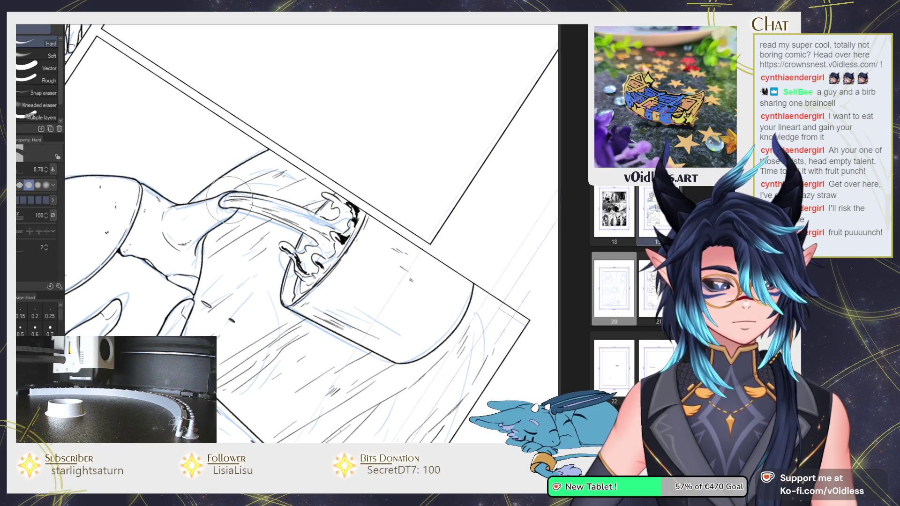
scroll(229, 200, "down", 2)
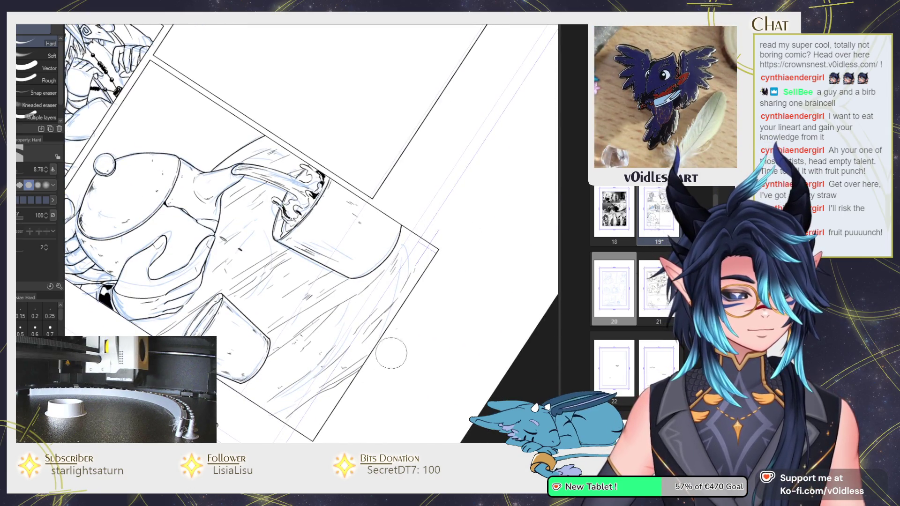
key("p")
scroll(390, 352, "down", 2)
key("ctrl+@")
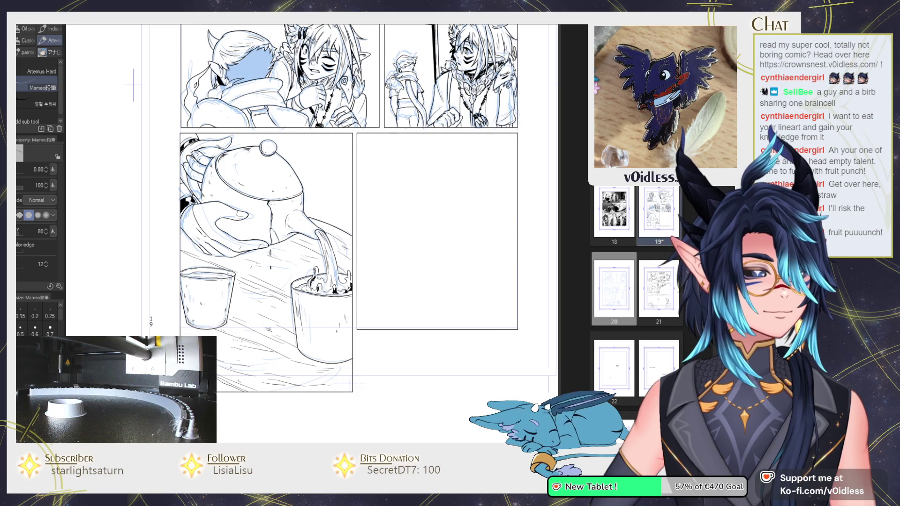
Step: Show the blue sketch in the empty panel beside the tea panel and zoom out over page 19
mouse_move(328, 211)
left_mouse_down()
mouse_move(296, 231)
mouse_move(312, 225)
left_mouse_up()
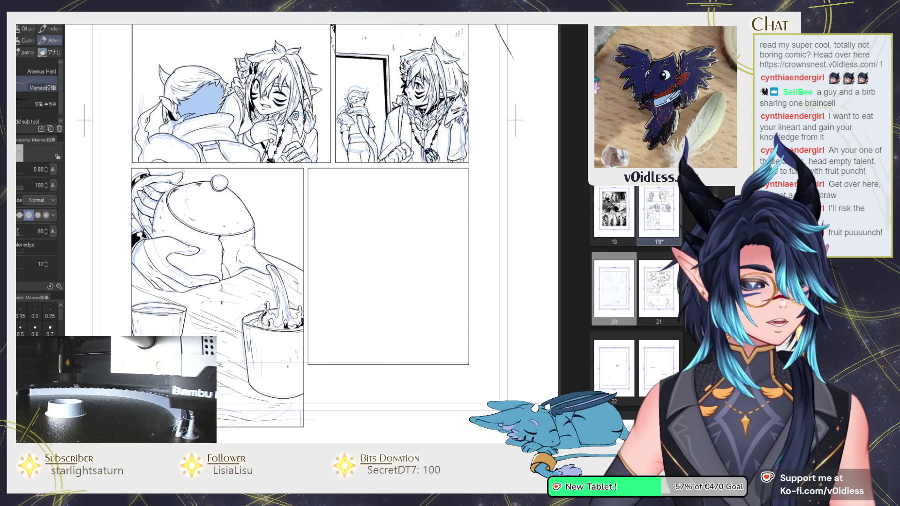
left_click_drag(447, 338, 437, 351)
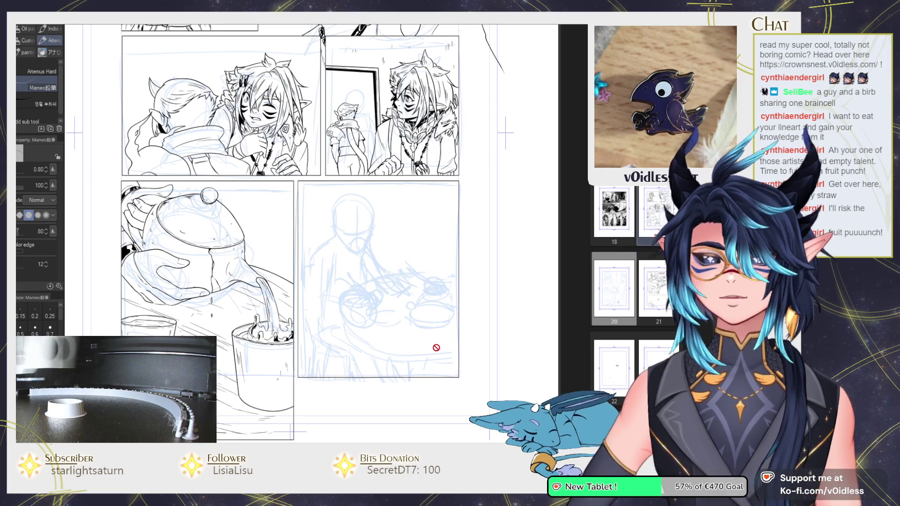
scroll(436, 347, "up", 5)
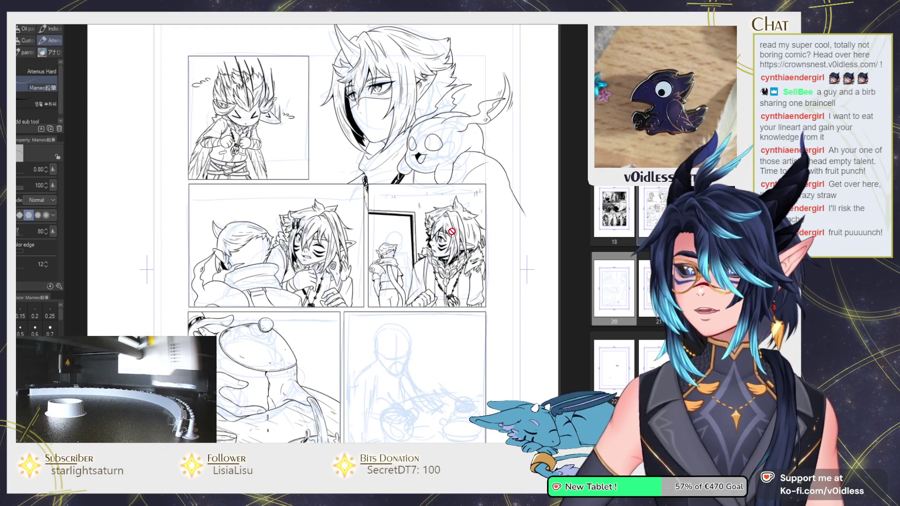
scroll(449, 224, "up", 2)
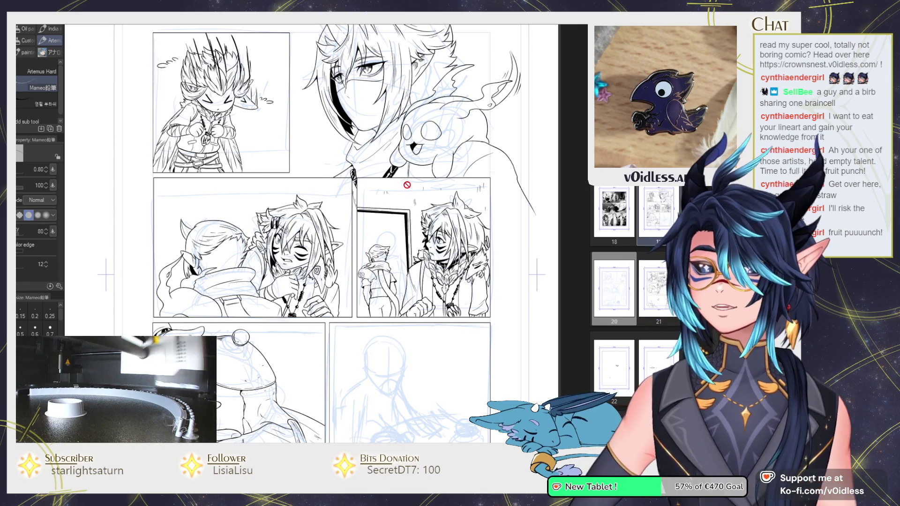
scroll(407, 184, "down", 1)
scroll(406, 183, "down", 1)
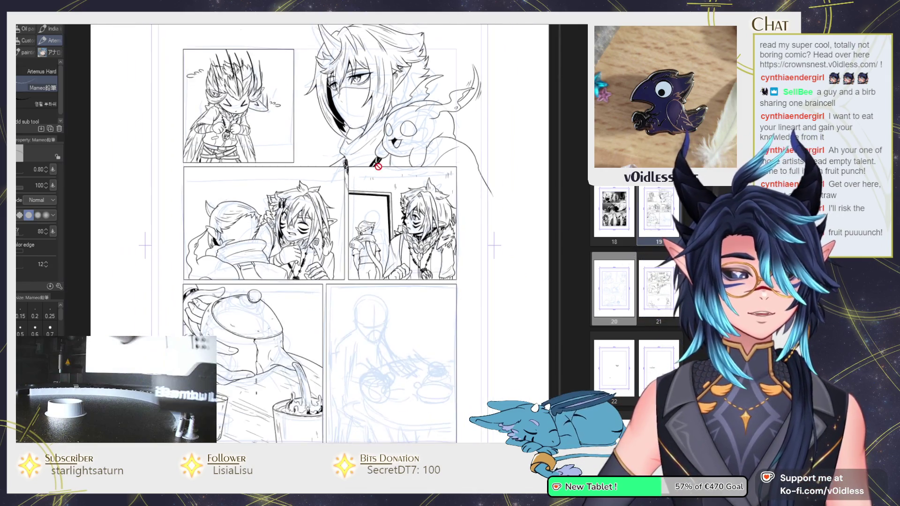
scroll(406, 184, "down", 1)
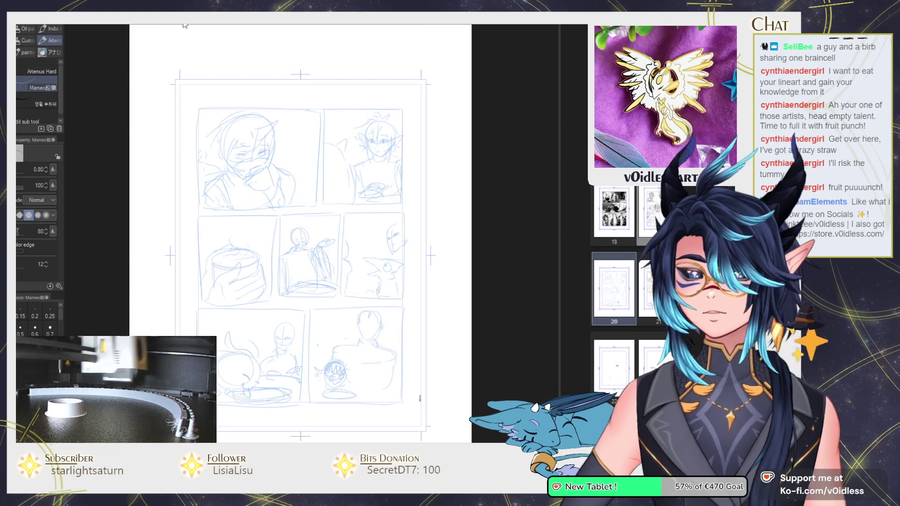
Step: Return to the inked page 19, then switch canvas tabs to the girl-and-snowmen sketch
key("ctrl+Page_Up")
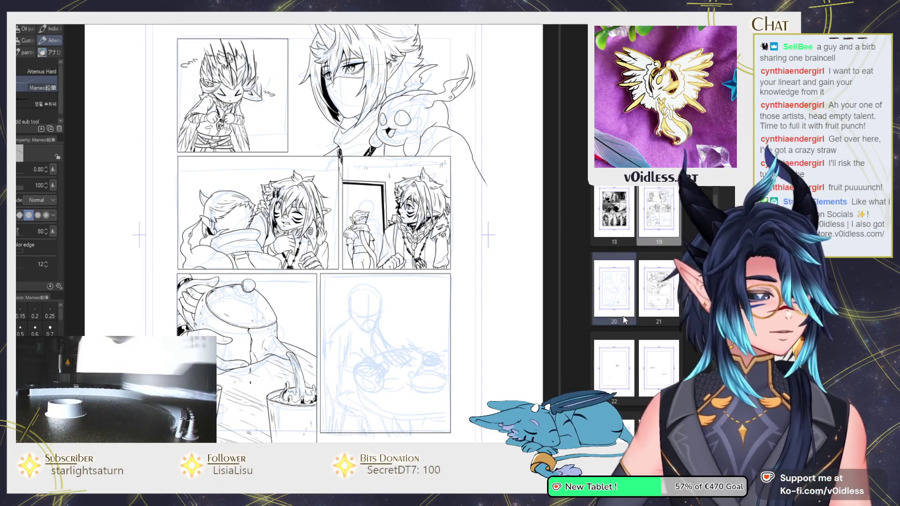
scroll(624, 320, "down", 2)
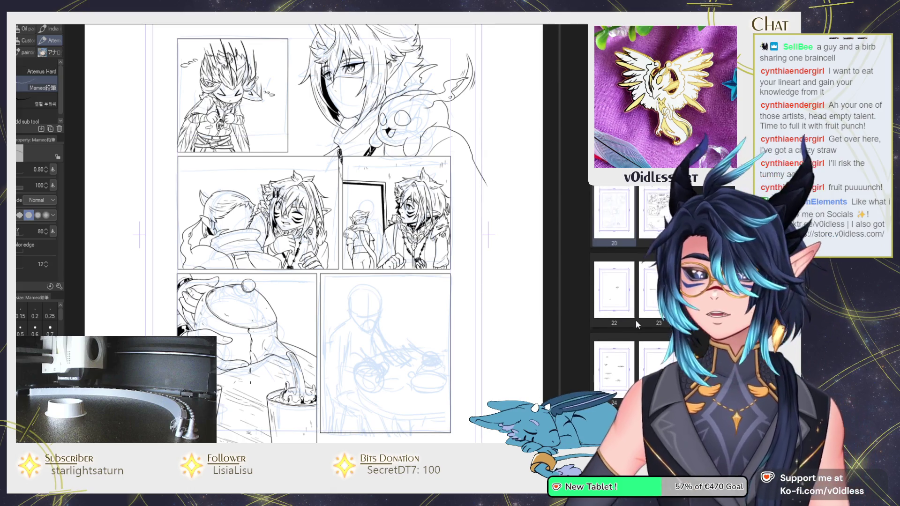
scroll(635, 322, "up", 3)
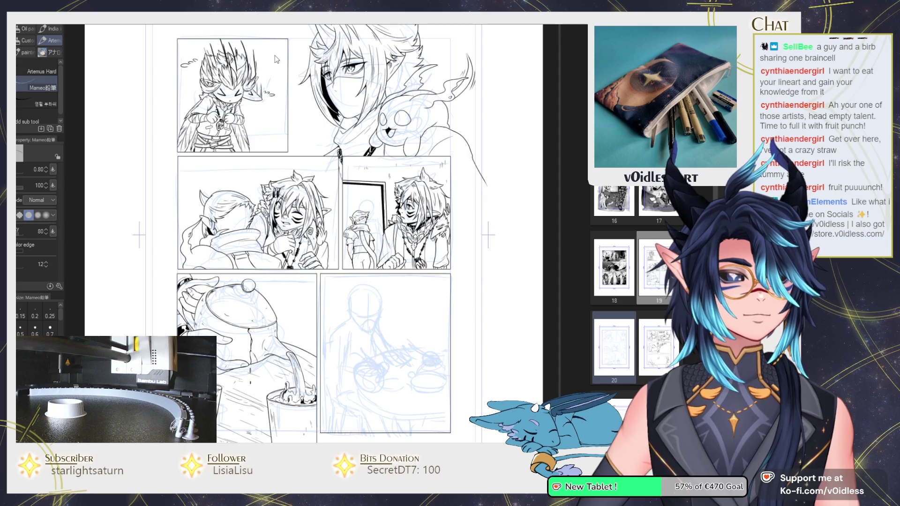
key("ctrl+Tab")
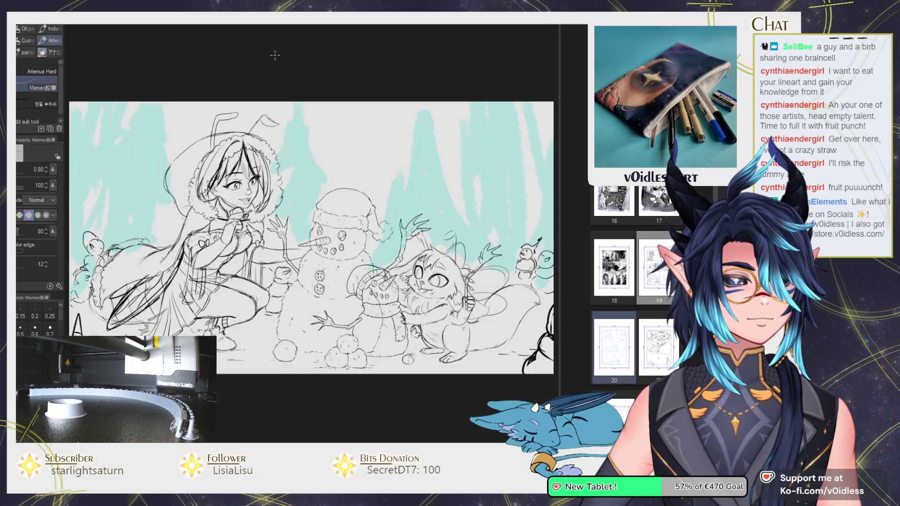
Step: Adjust the zoom on the purple lightning illustration of the white-haired figure
scroll(273, 55, "up", 1)
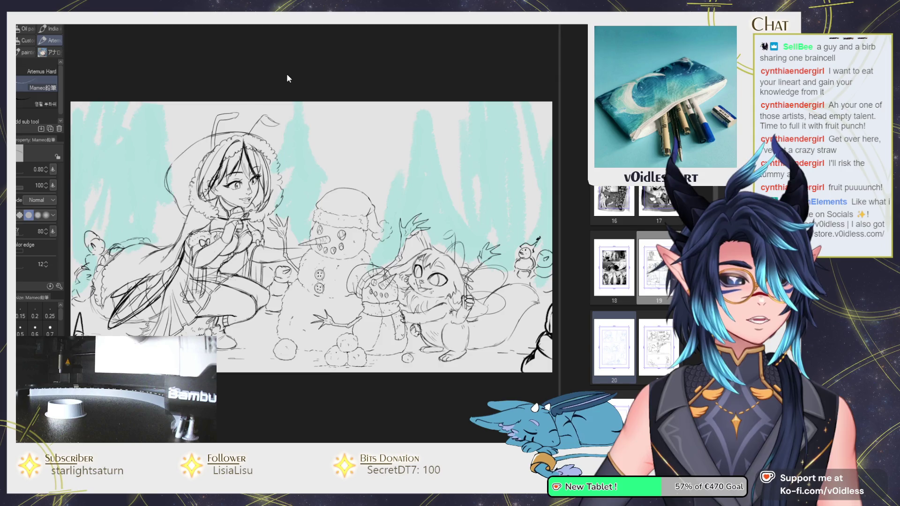
scroll(287, 79, "down", 1)
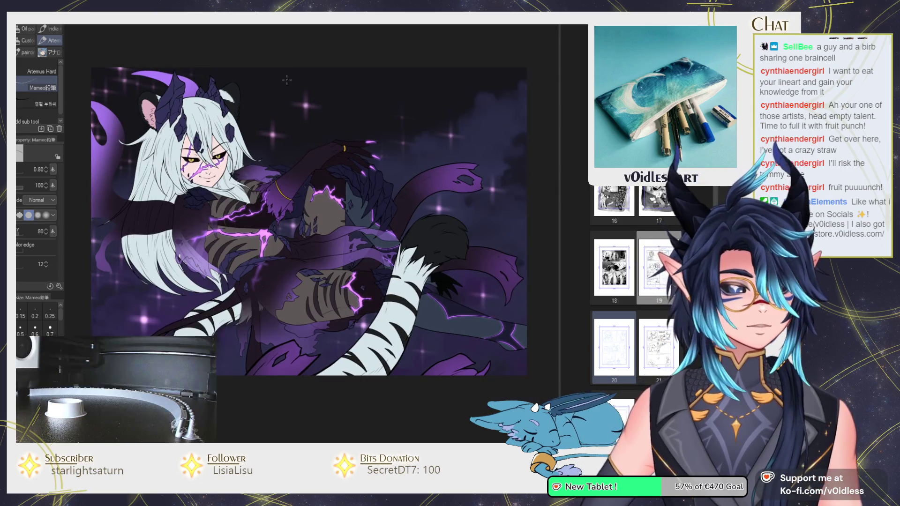
scroll(235, 65, "up", 1)
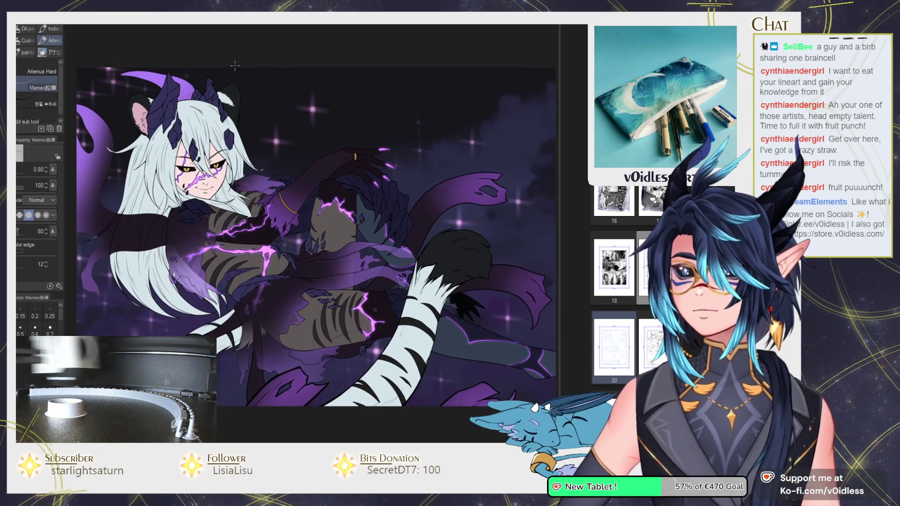